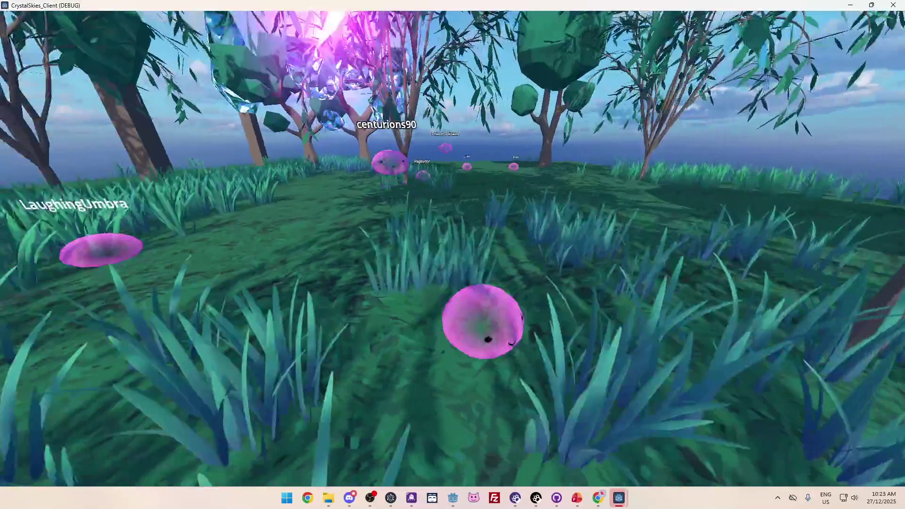
Start a Dodge Slime battle, move the slime forward, then reopen the host settings mid-battle.
key(Escape)
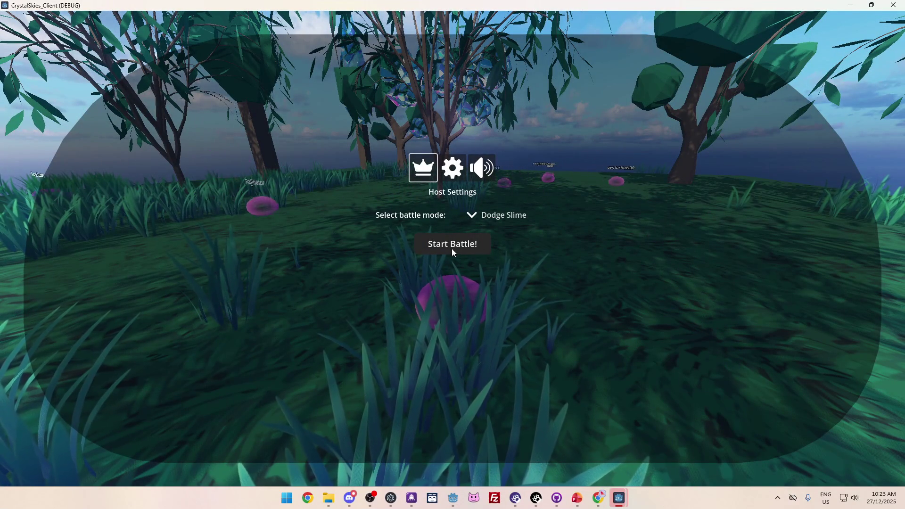
click(451, 247)
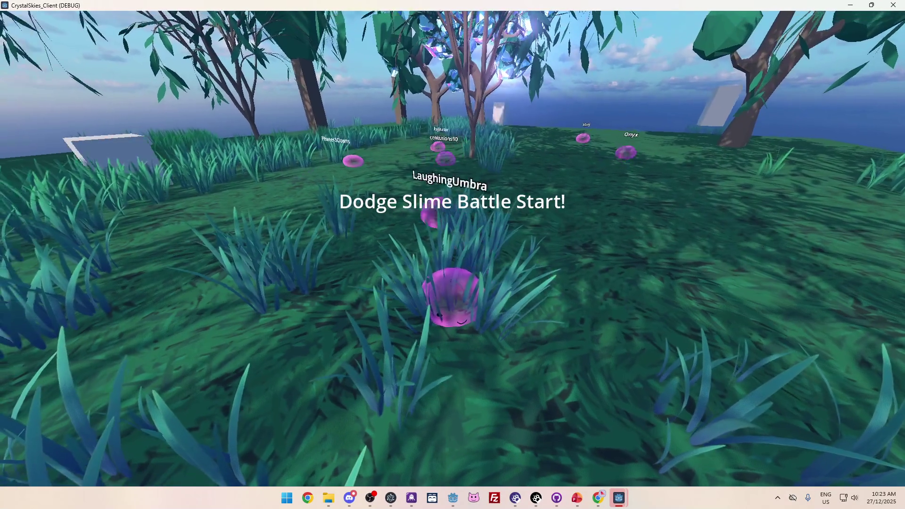
key(w)
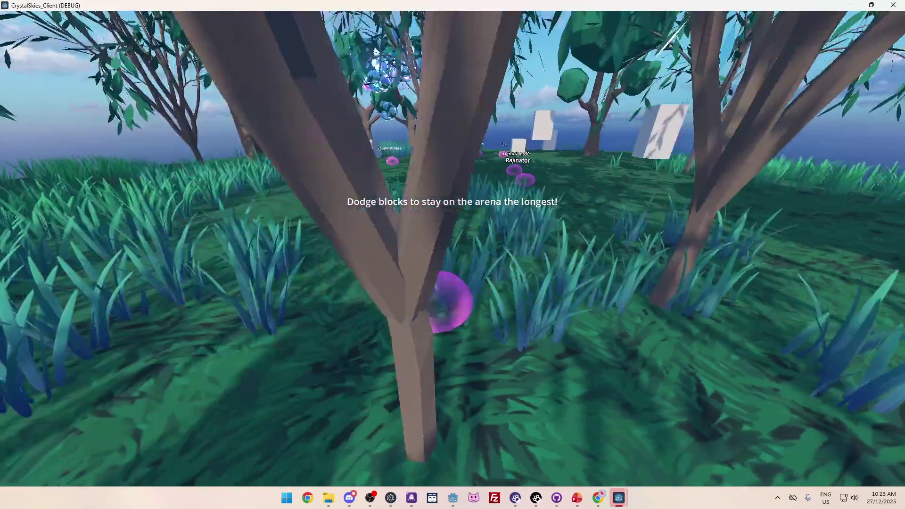
key(Escape)
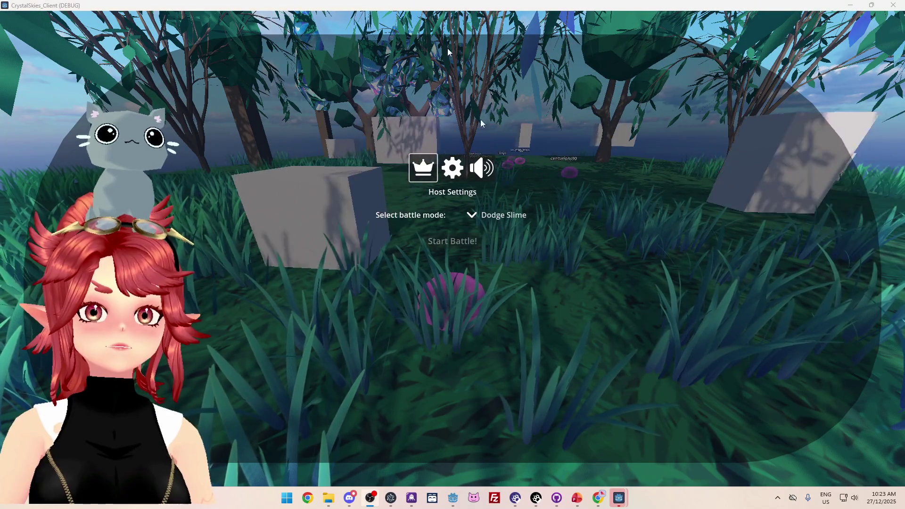
Close host settings and roam the slime through the grass toward the trees and walls.
key(Escape)
key(w)
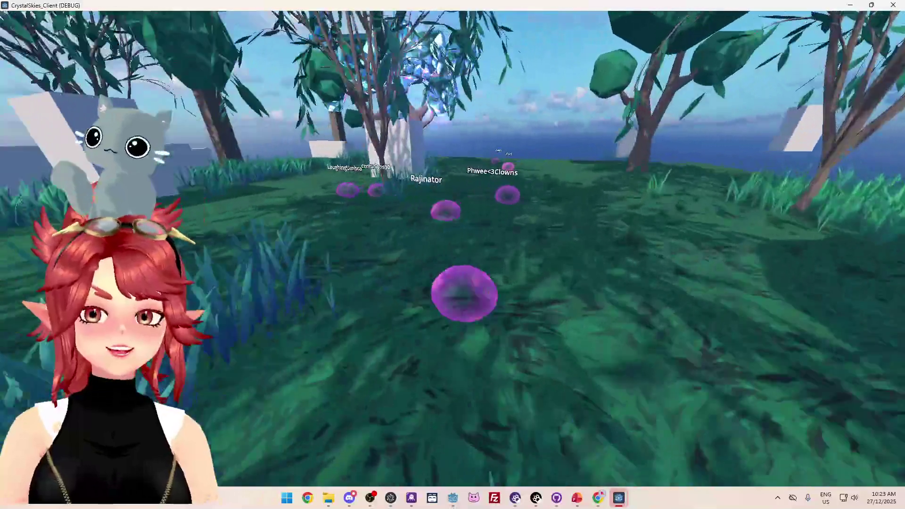
key(a)
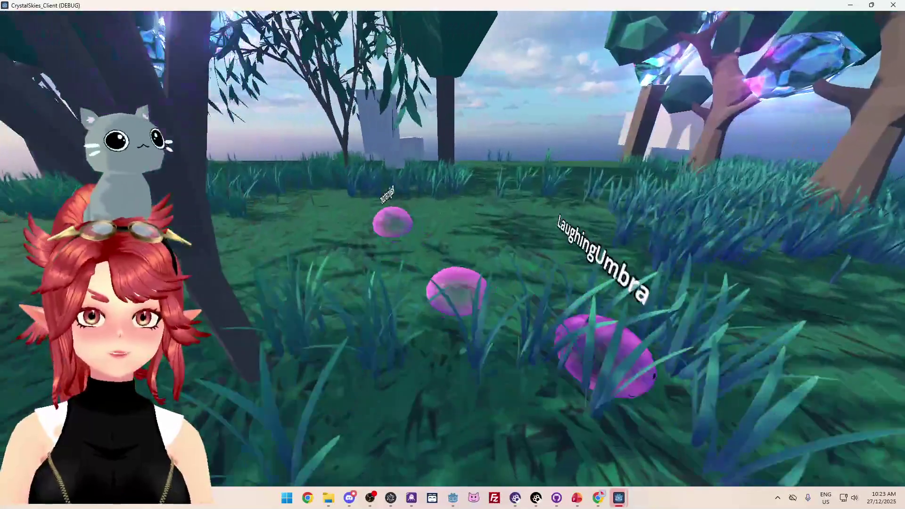
key(w)
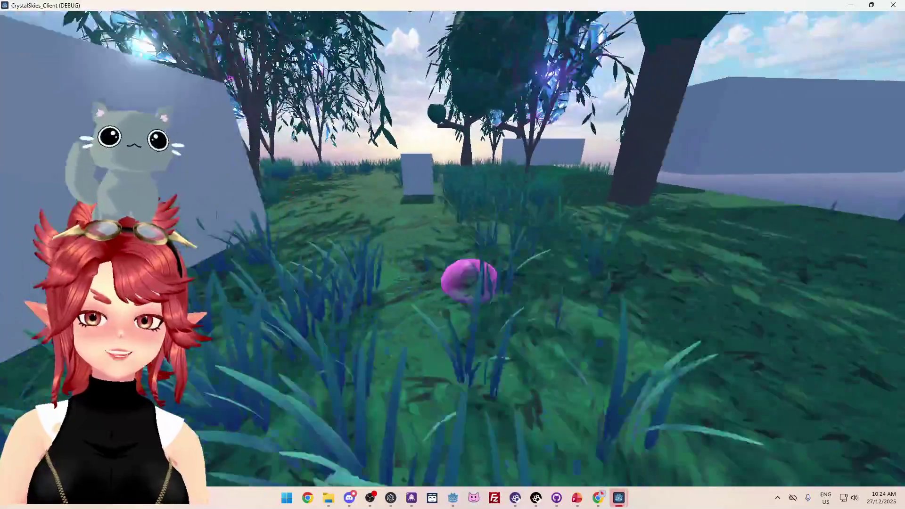
key(w)
key(w)
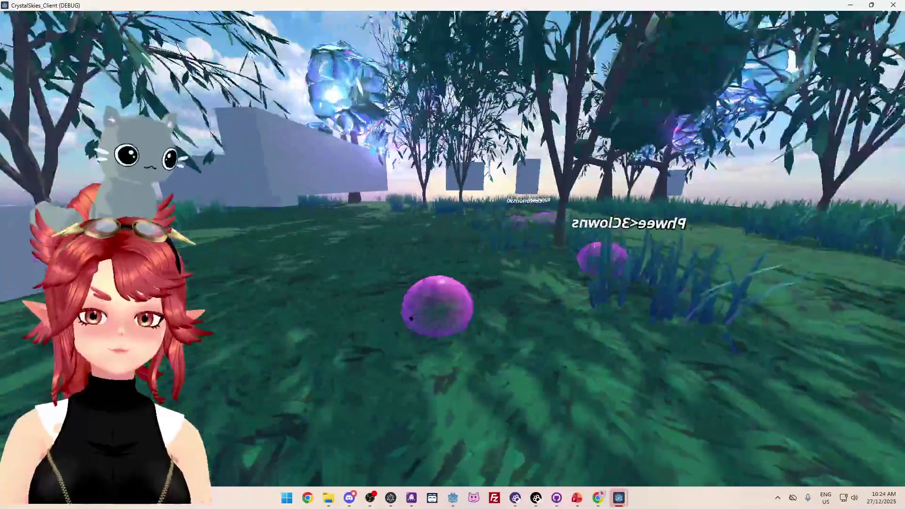
key(w)
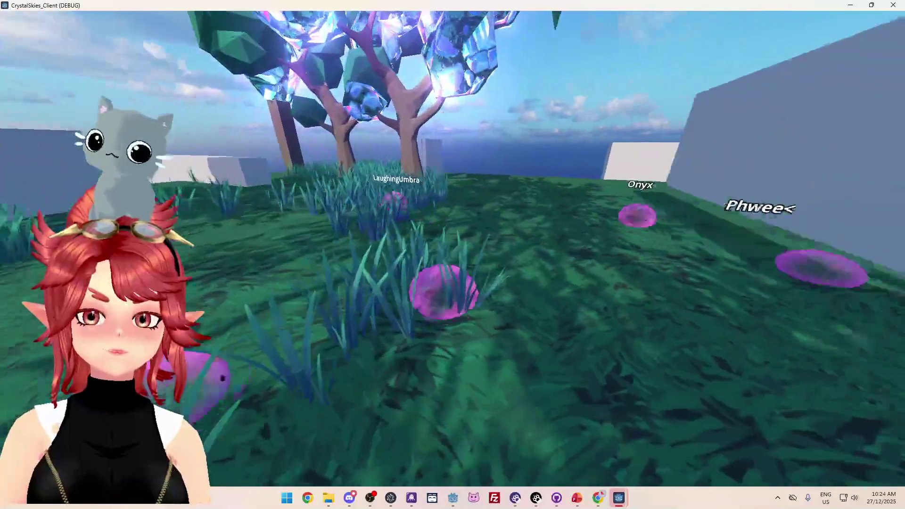
key(w)
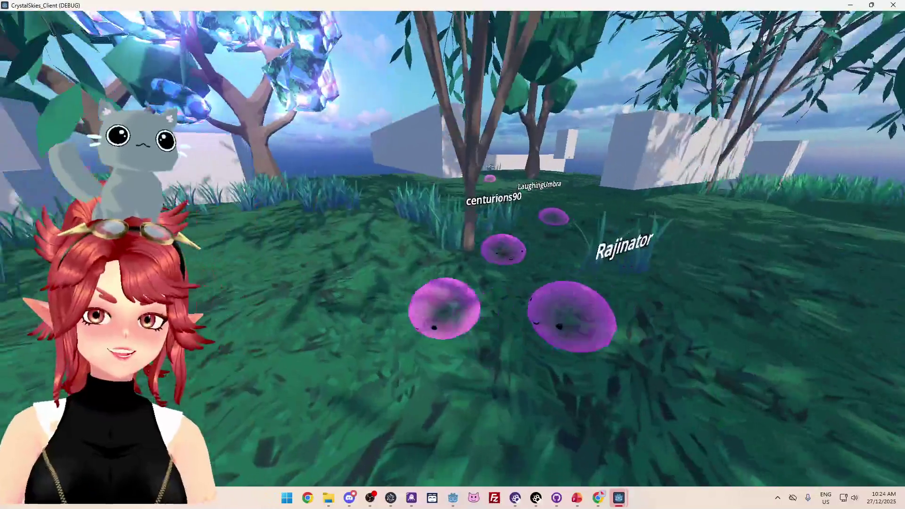
key(w)
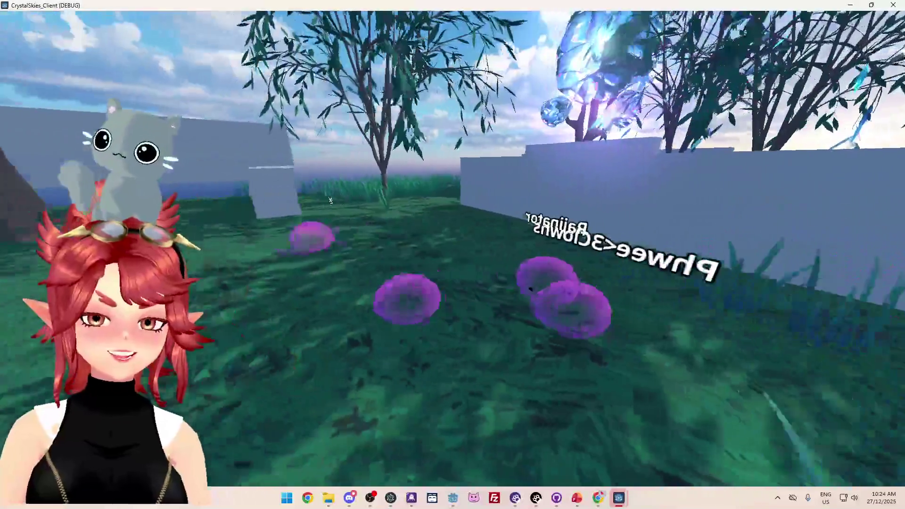
key(w)
key(w)
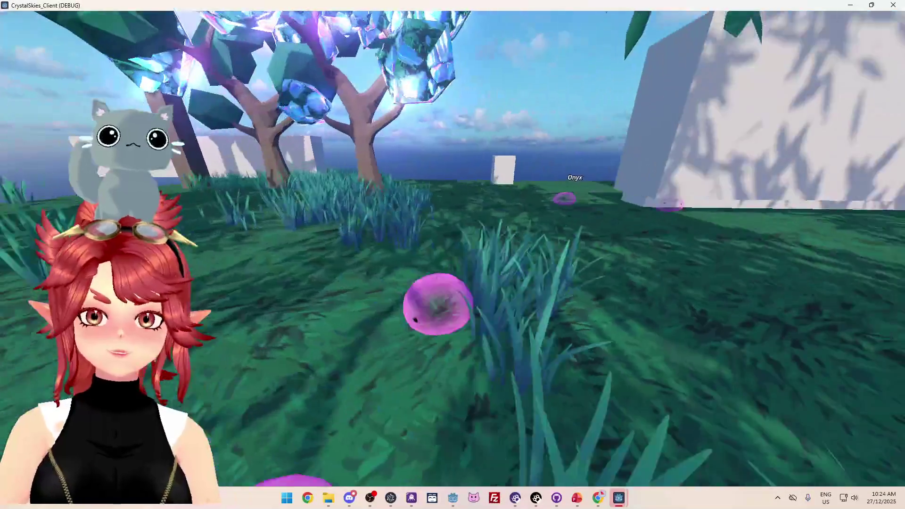
key(w)
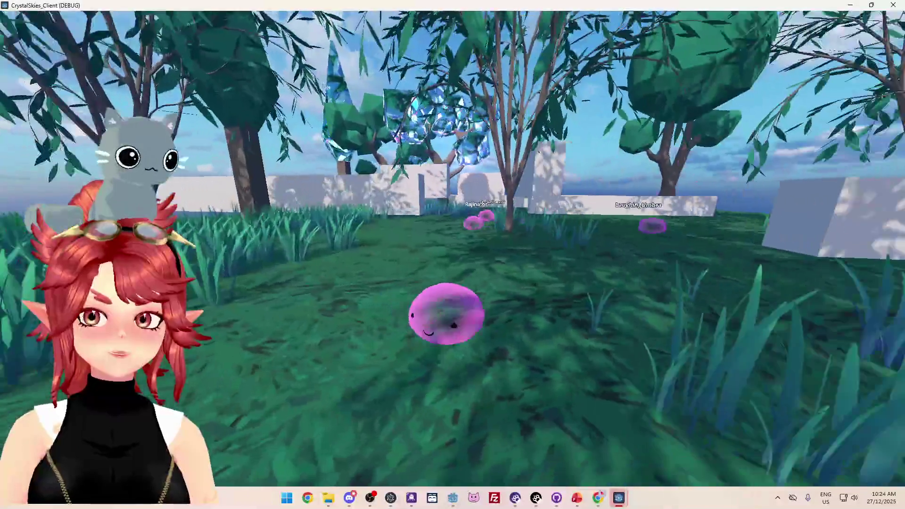
key(w)
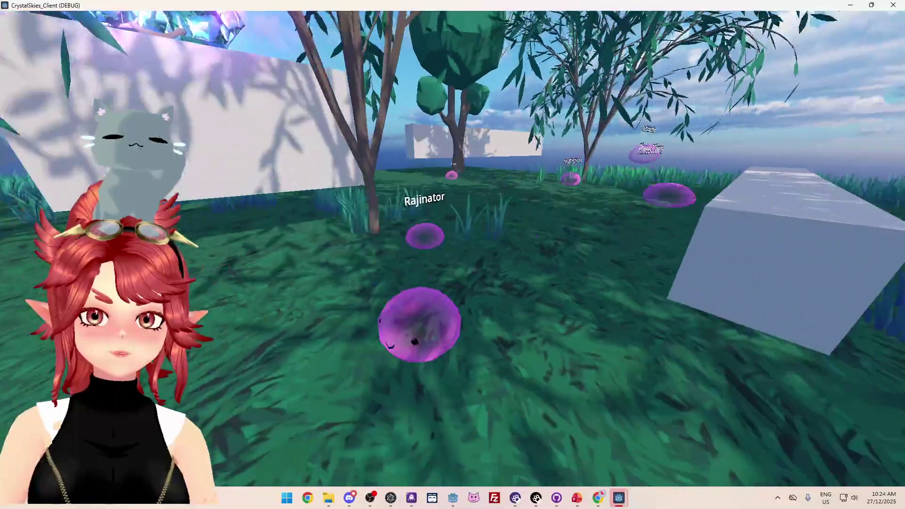
key(w)
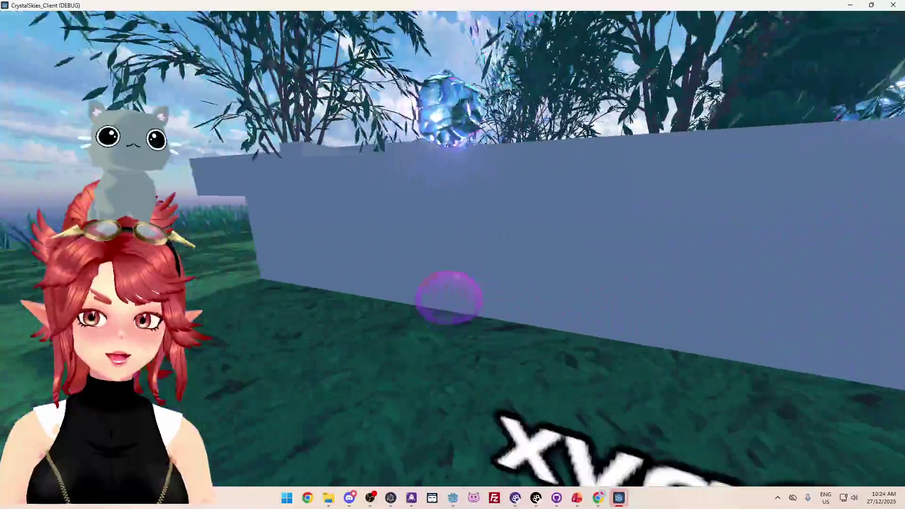
key(w)
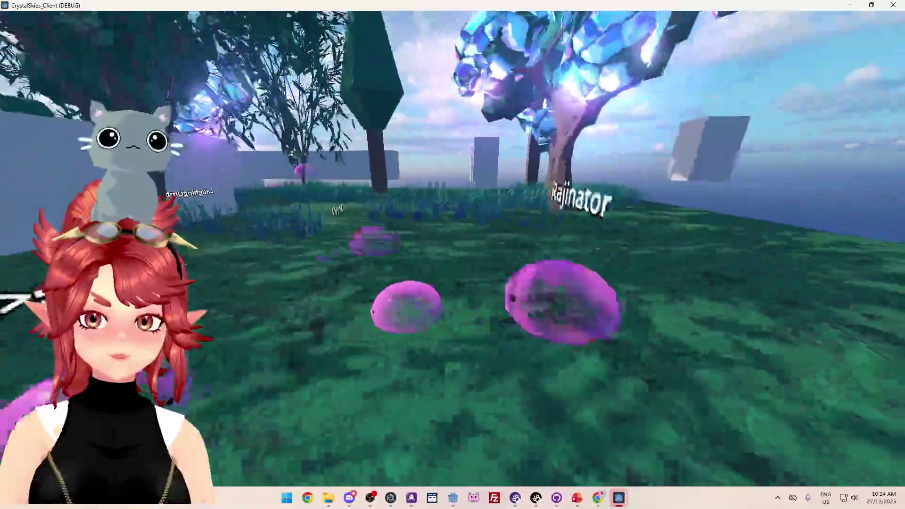
Circle the slime around the arena walls, orbit the view, then reopen host settings.
key(w)
key(w)
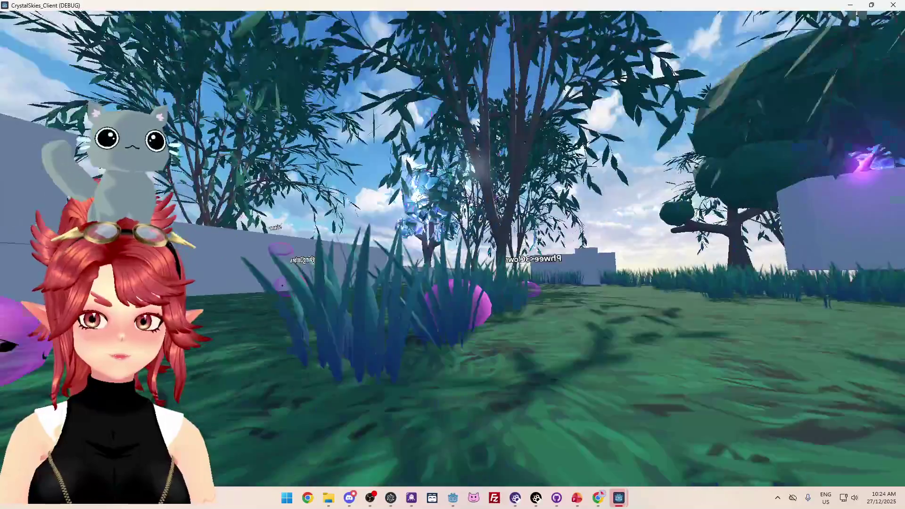
key(w)
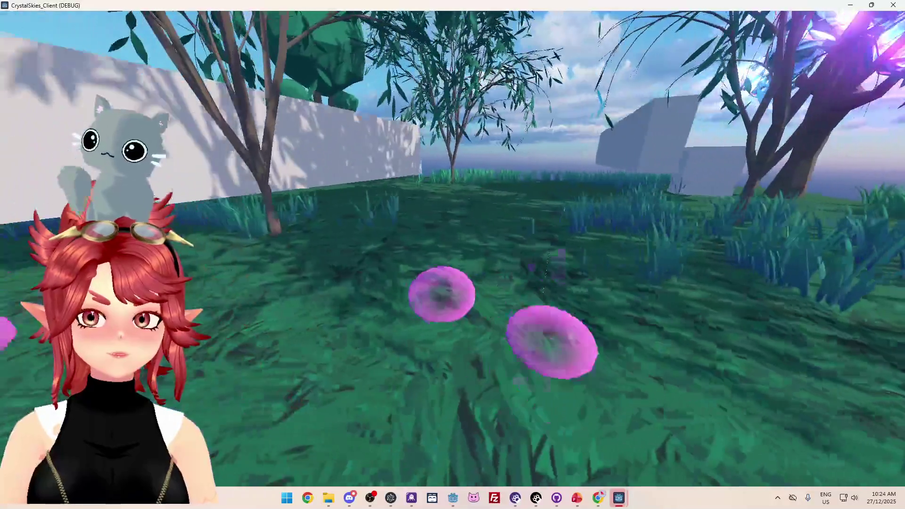
key(w)
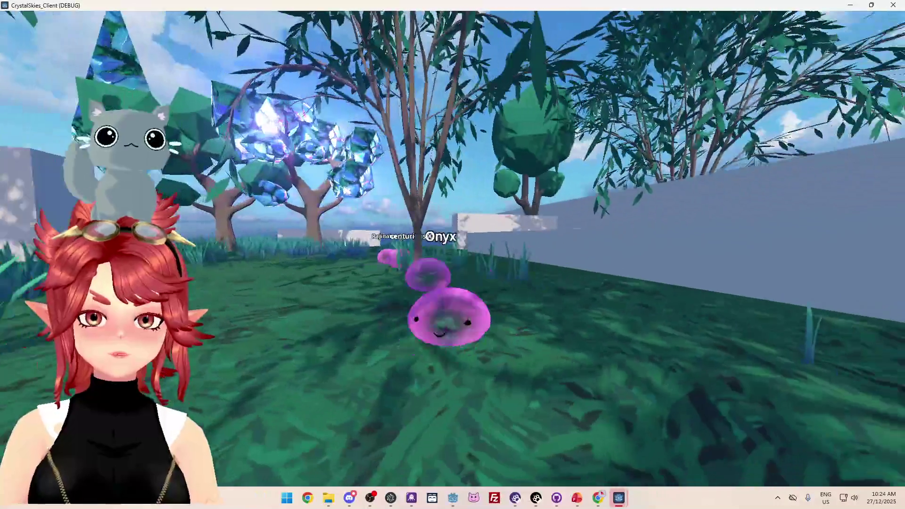
key(w)
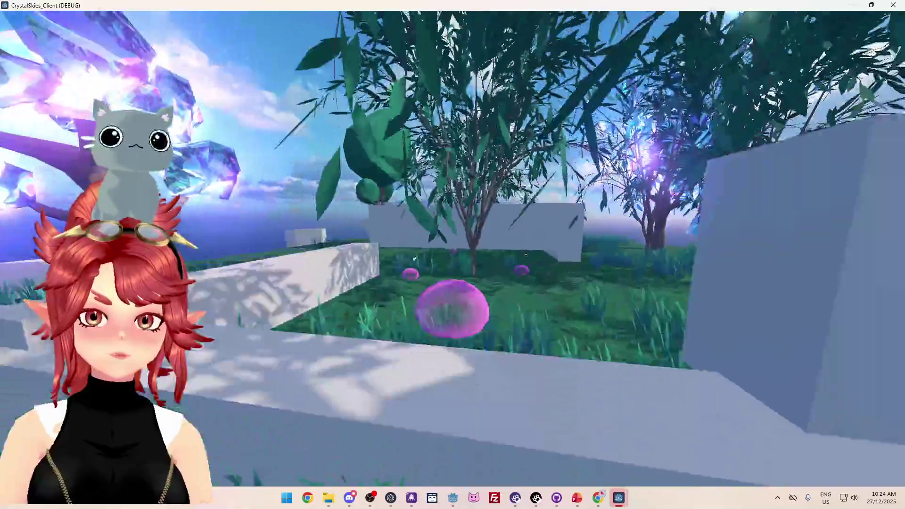
key(s)
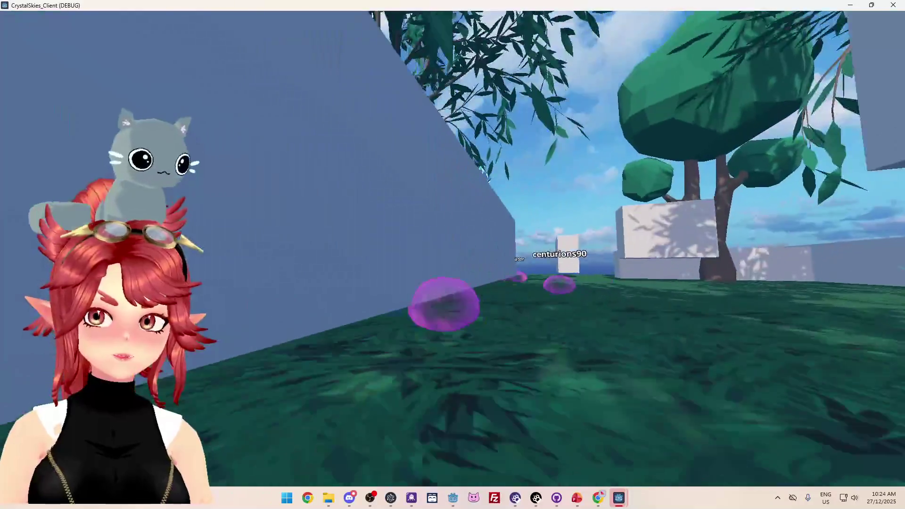
key(w)
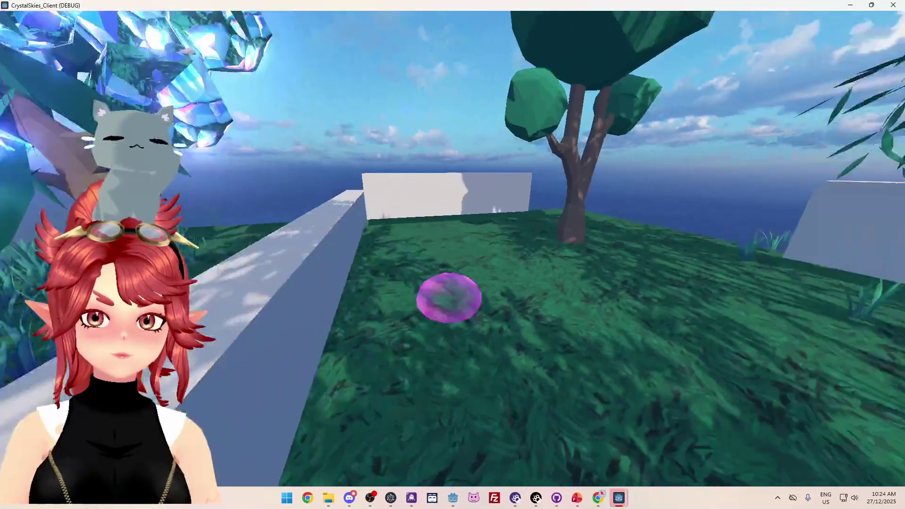
key(w)
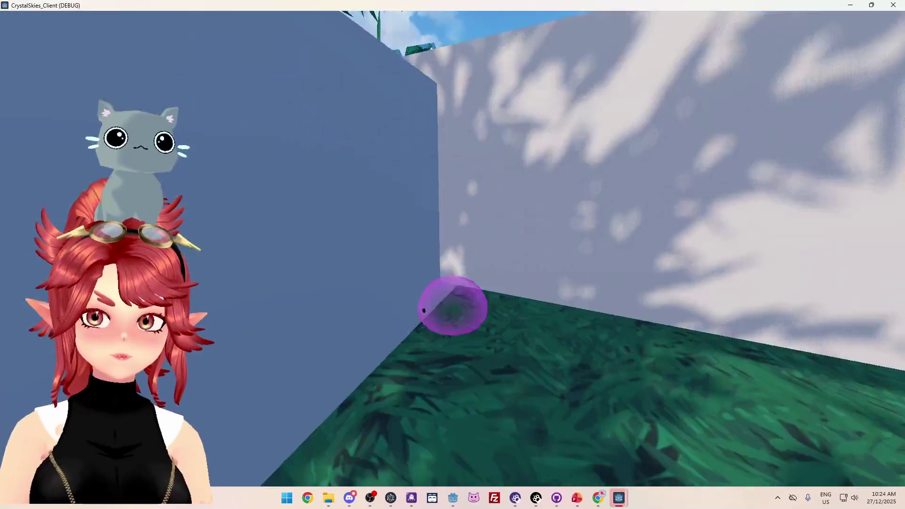
key(w)
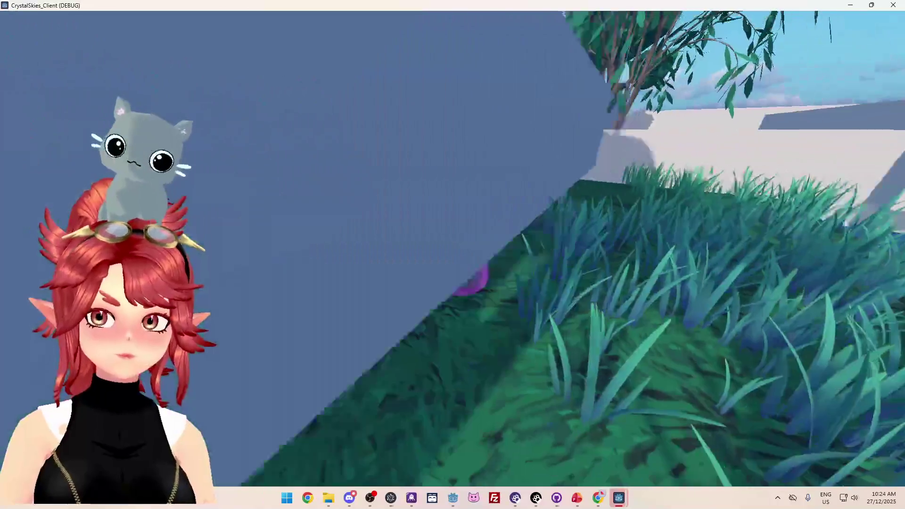
key(w)
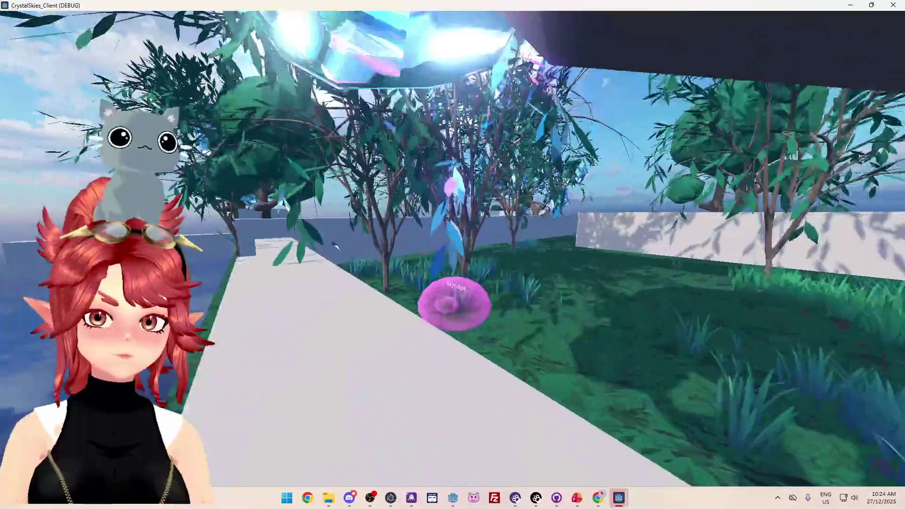
key(w)
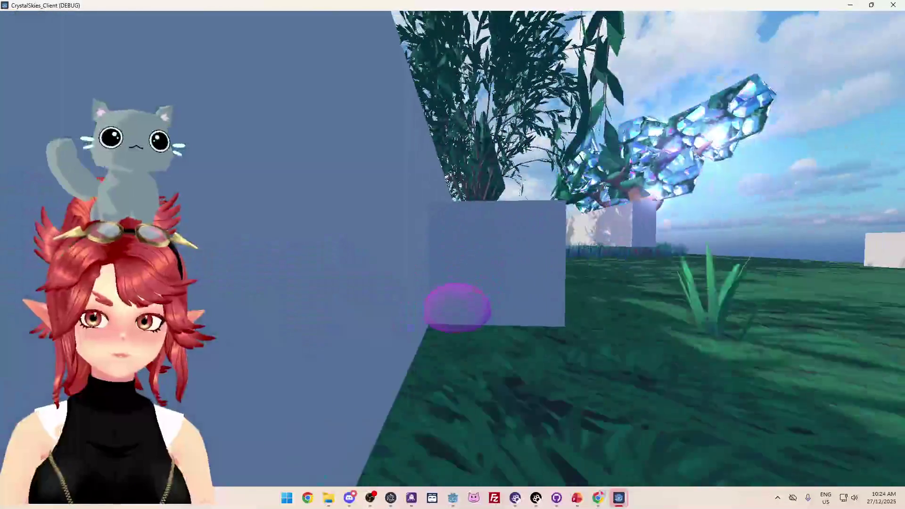
key(w)
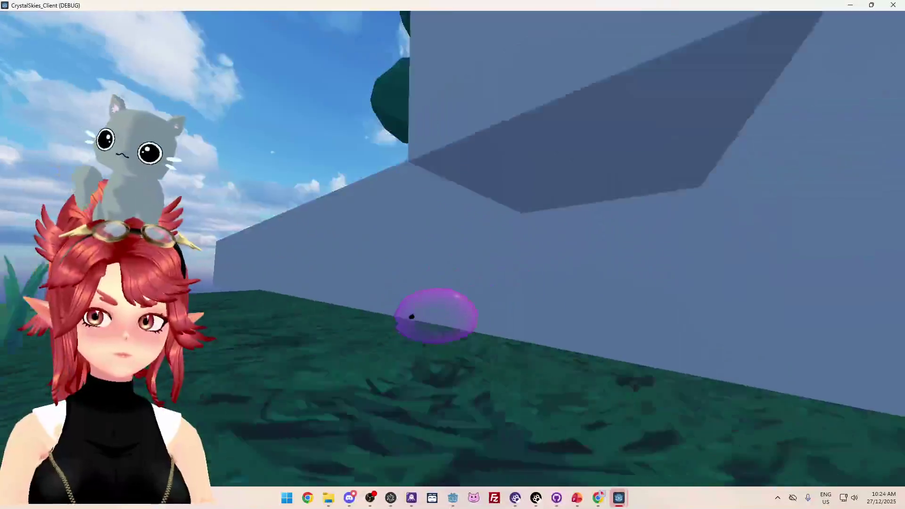
key(w)
key(w)
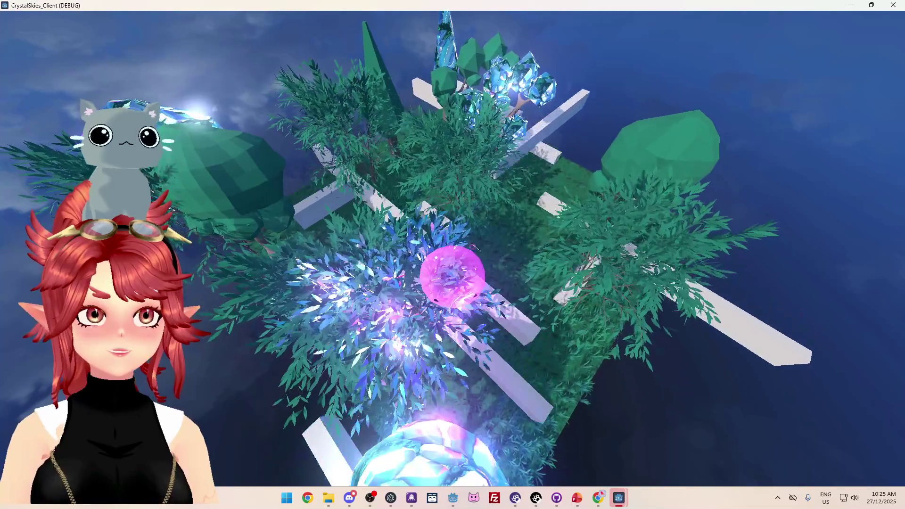
key(w)
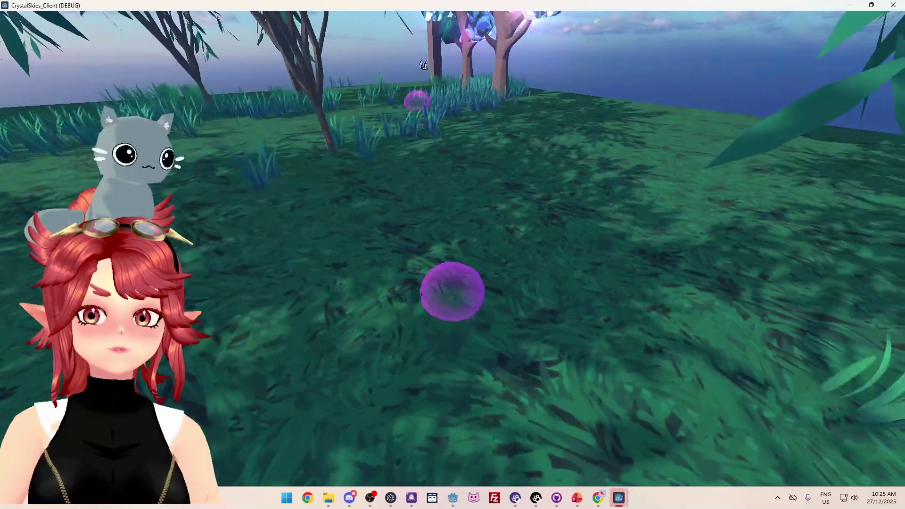
key(Escape)
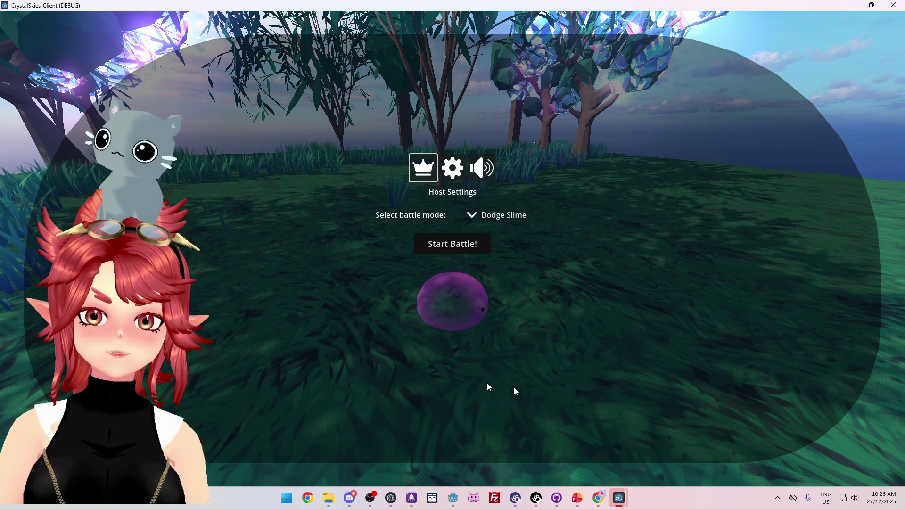
Close host settings, roll the slime toward the crystal trees, and start a new Dodge Slime battle.
key(Escape)
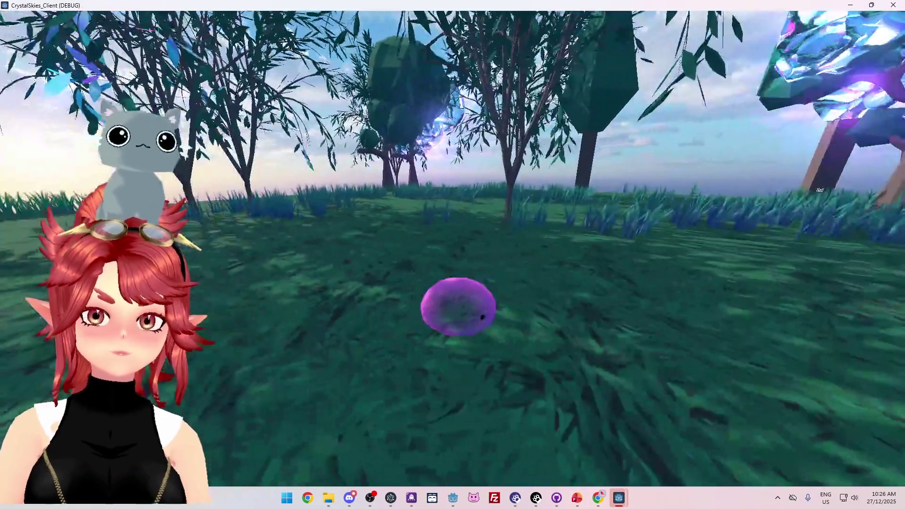
mouse_move(452, 254)
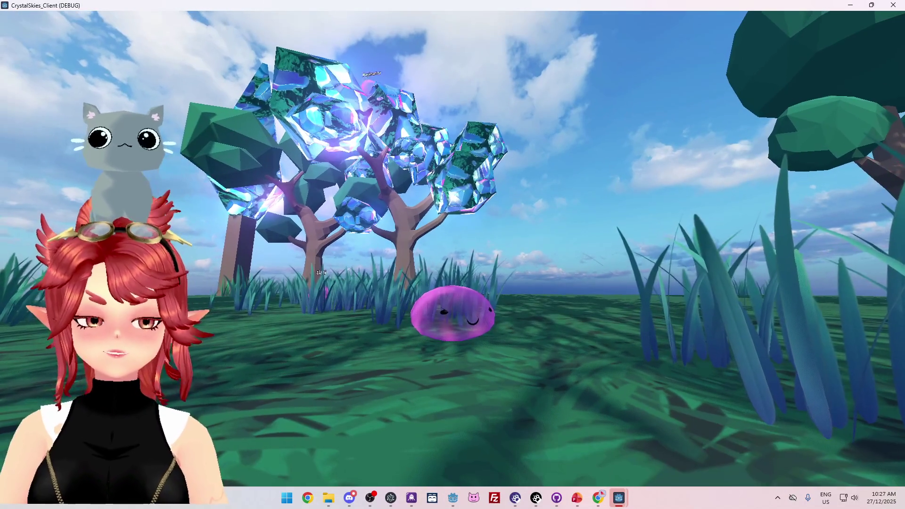
key(w)
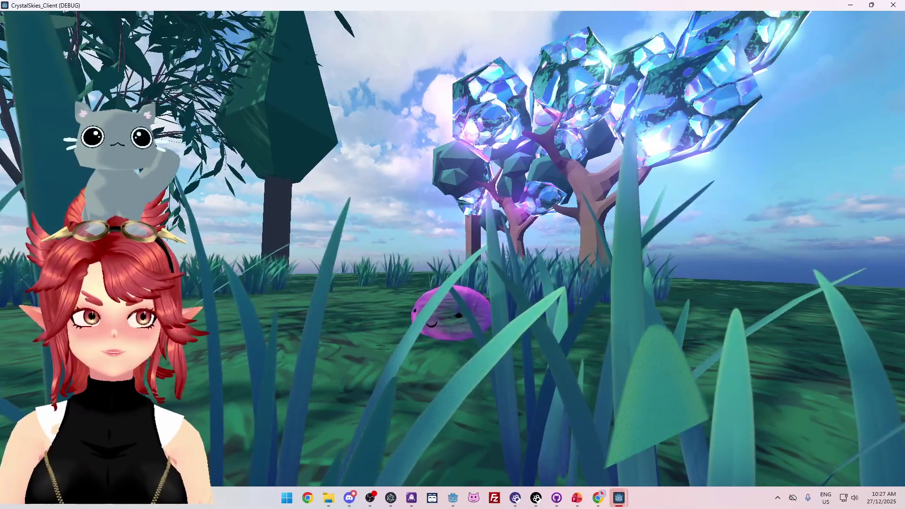
mouse_move(446, 146)
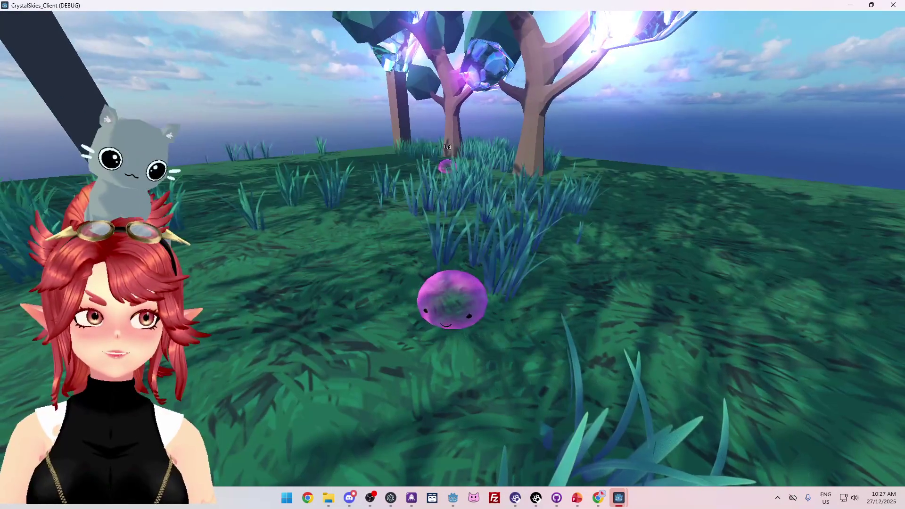
key(a)
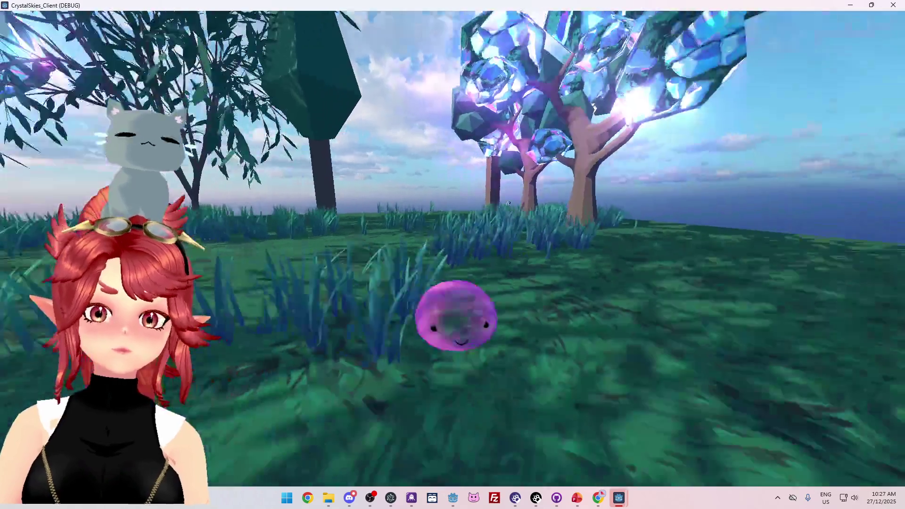
key(w)
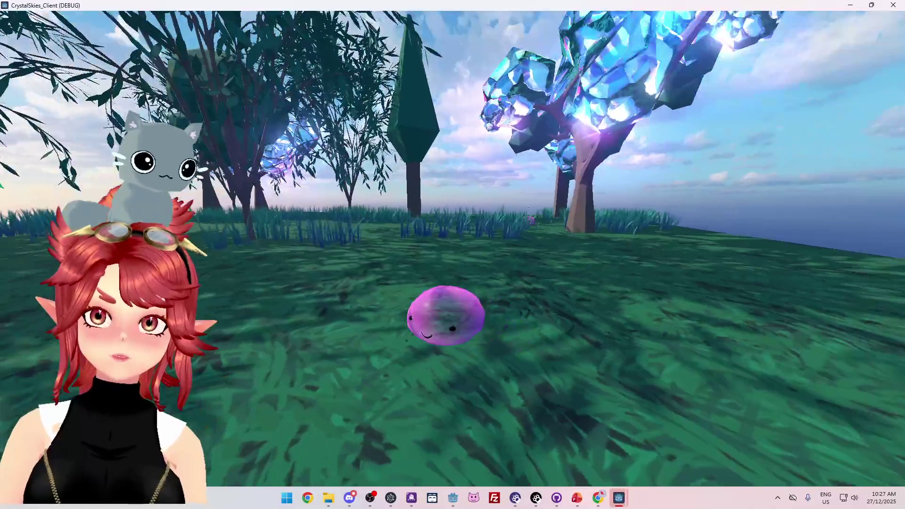
key(w)
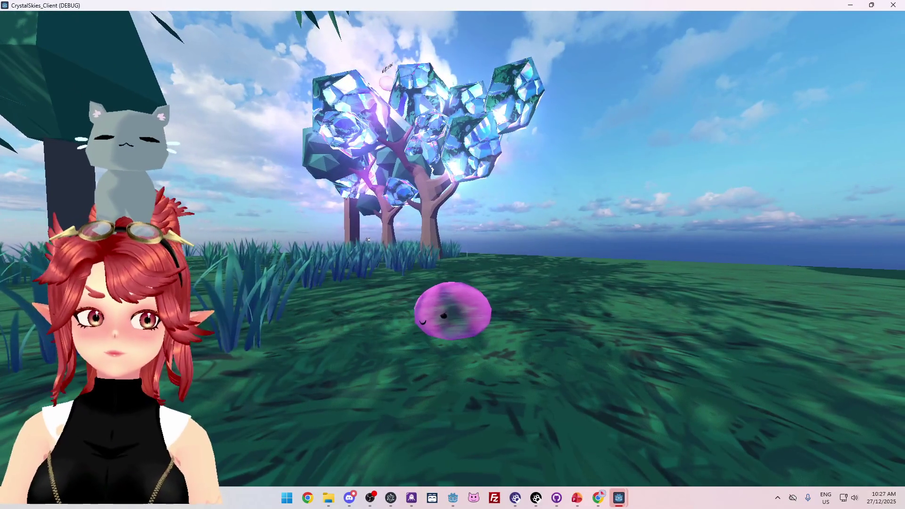
key(Escape)
click(450, 249)
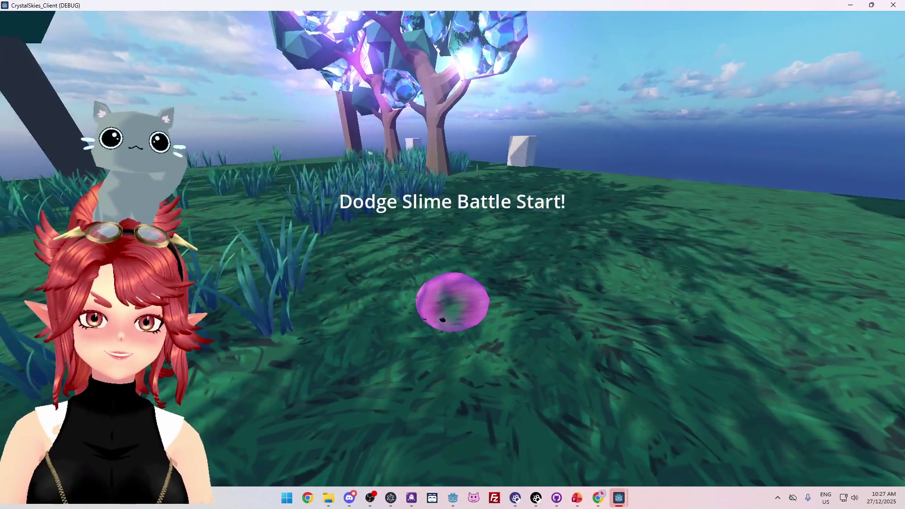
Walk the slime toward the Rajinator player, then toggle the host settings open, closed and open again.
mouse_move(452, 254)
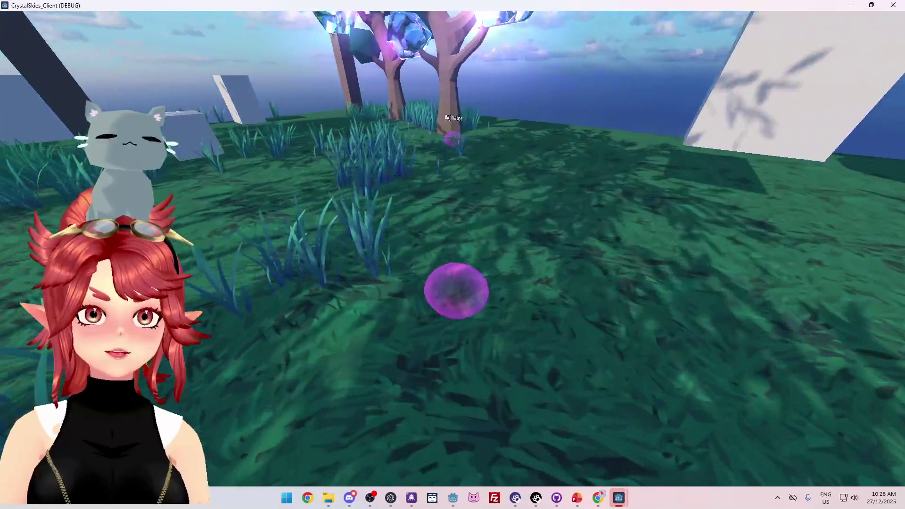
key(w)
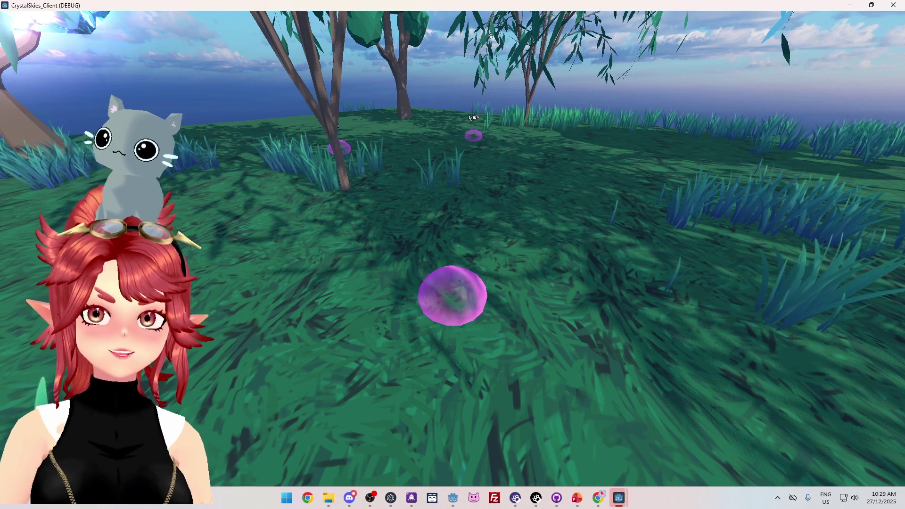
key(Escape)
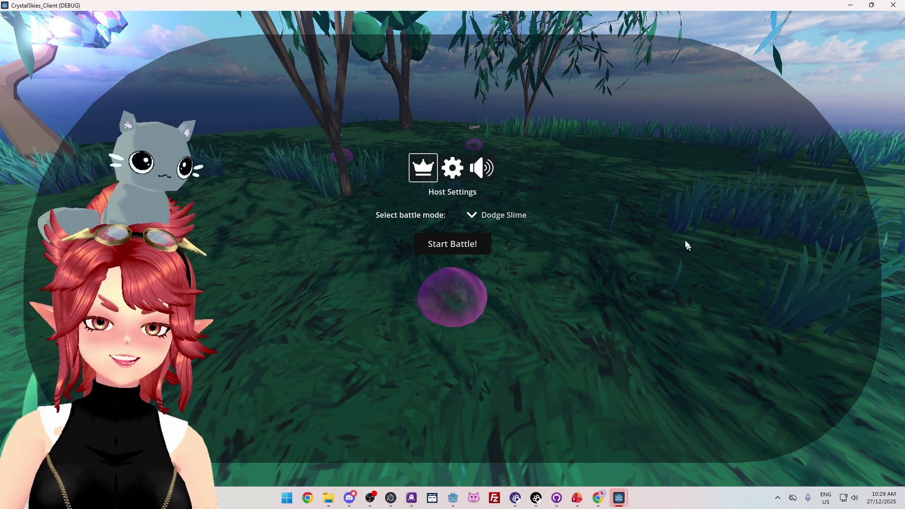
key(Escape)
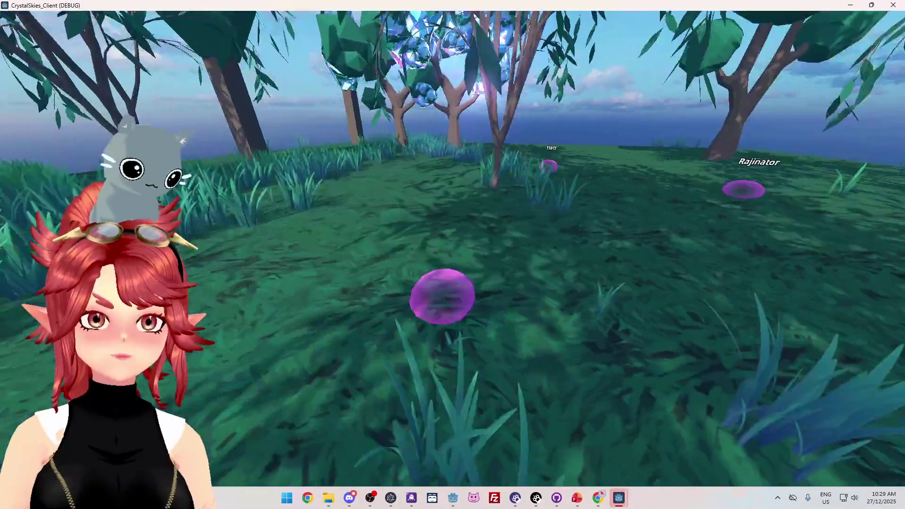
key(Escape)
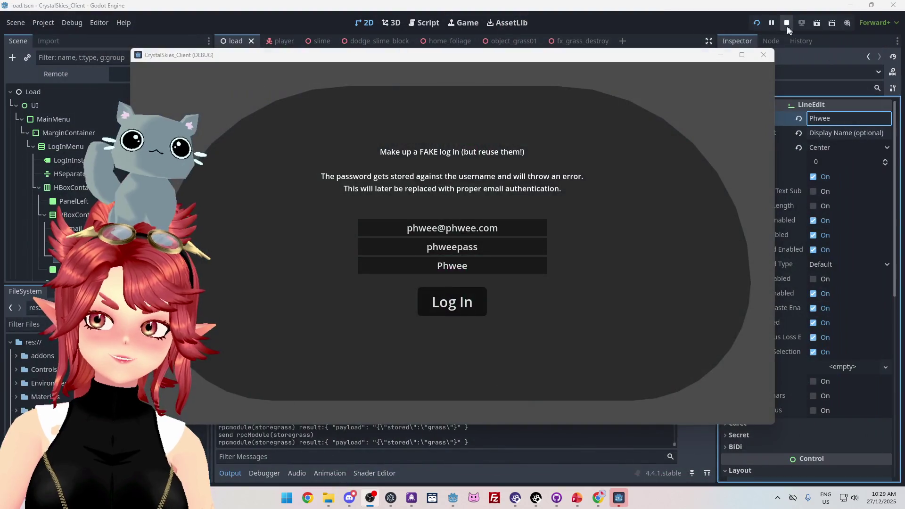
Stop the running game, then relaunch the client with F5 to test the prefilled login fields.
click(787, 24)
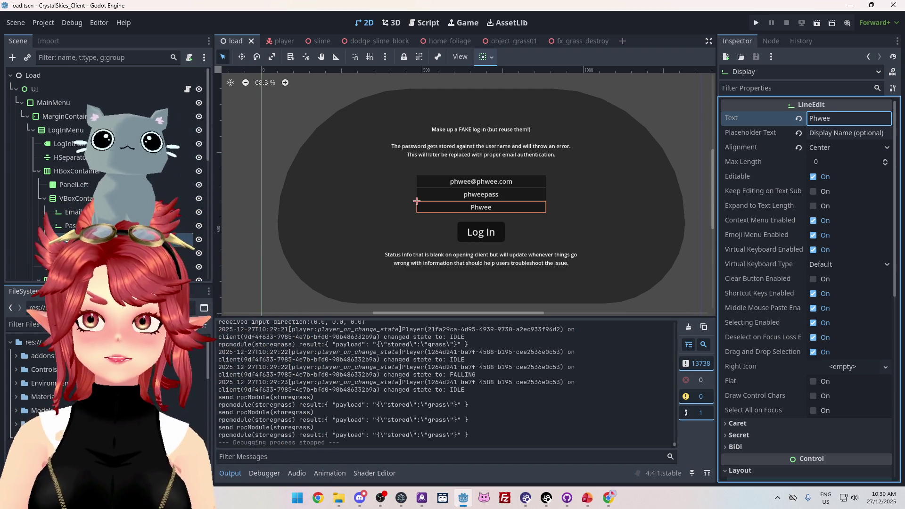
key(alt+Tab)
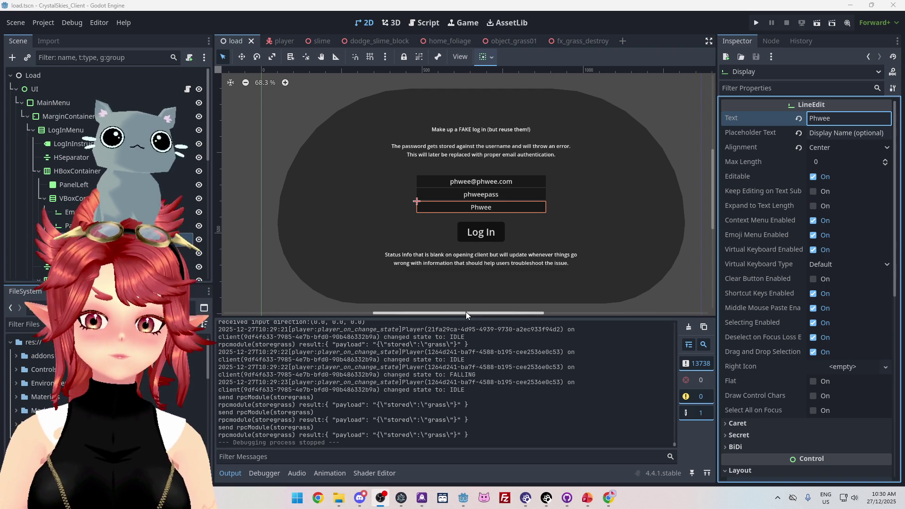
mouse_move(465, 312)
mouse_down()
mouse_move(482, 315)
mouse_move(337, 310)
mouse_move(493, 312)
mouse_move(467, 315)
mouse_up()
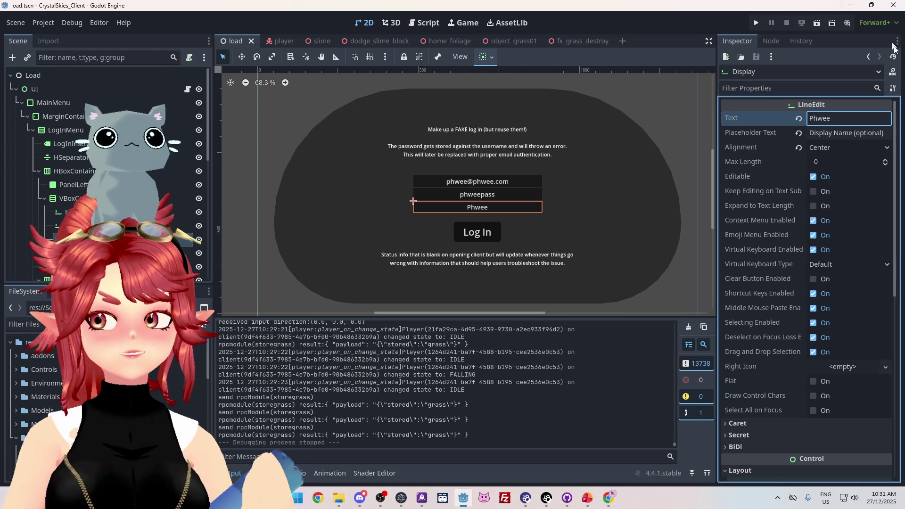
click(755, 23)
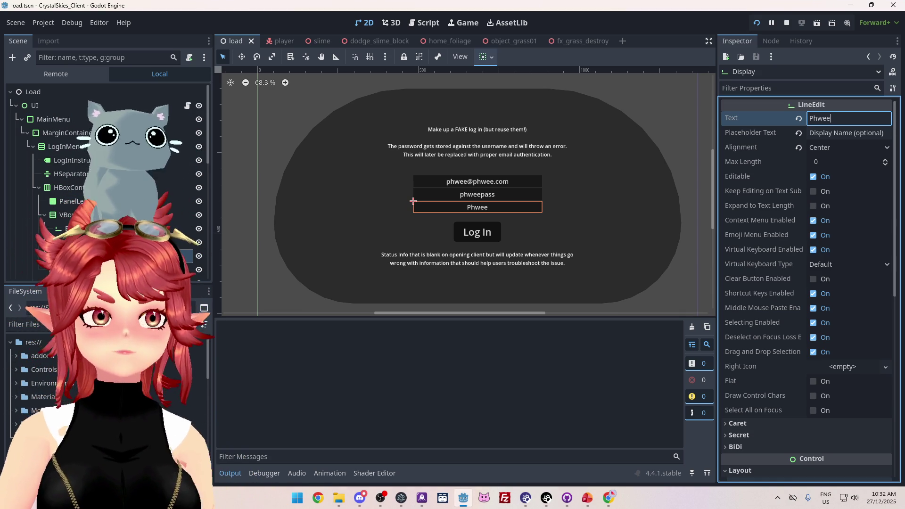
key(F5)
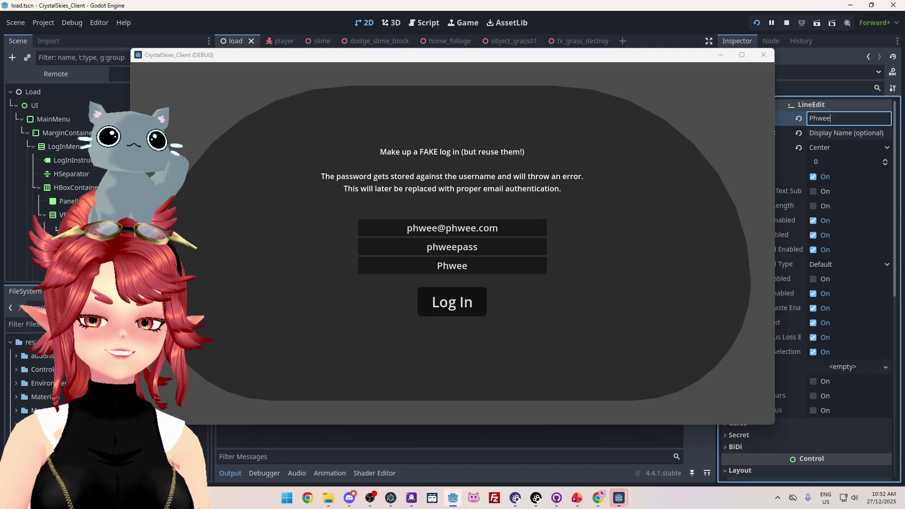
Log in, try refreshing the empty lobby list, close the game, and bring up the server console.
click(476, 311)
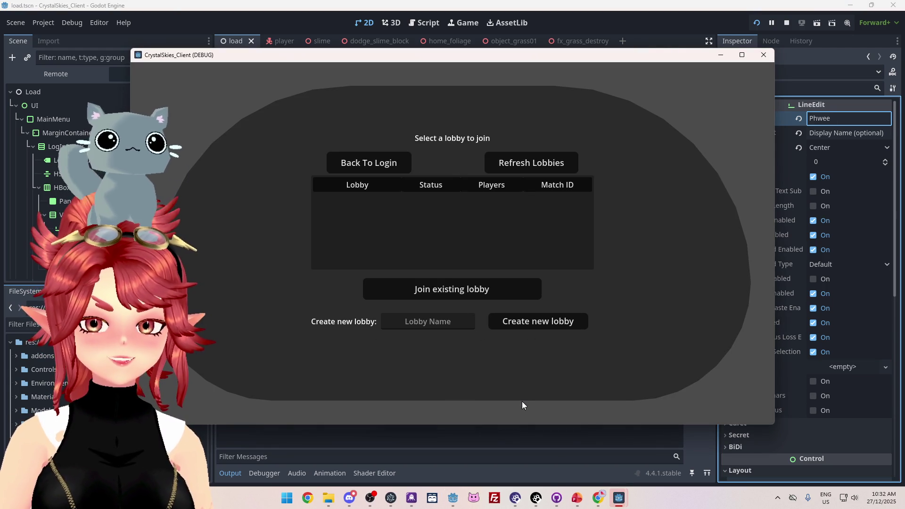
click(532, 162)
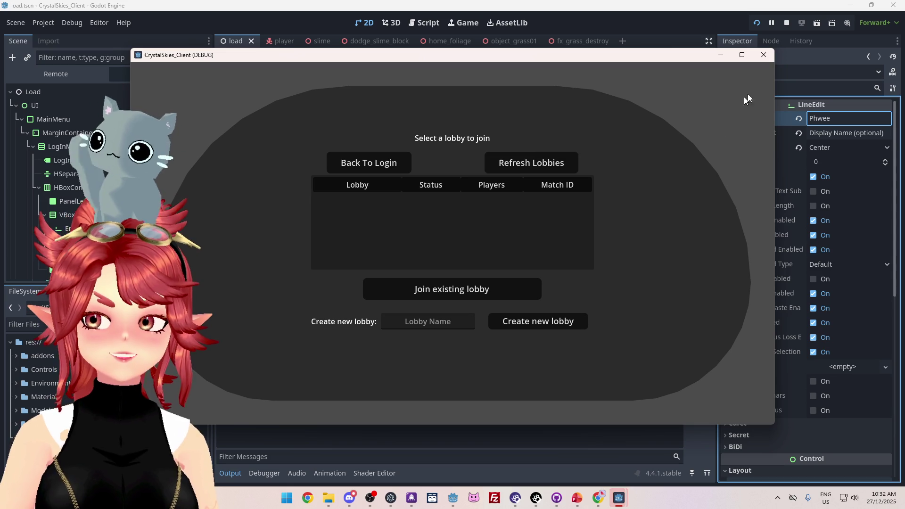
click(763, 58)
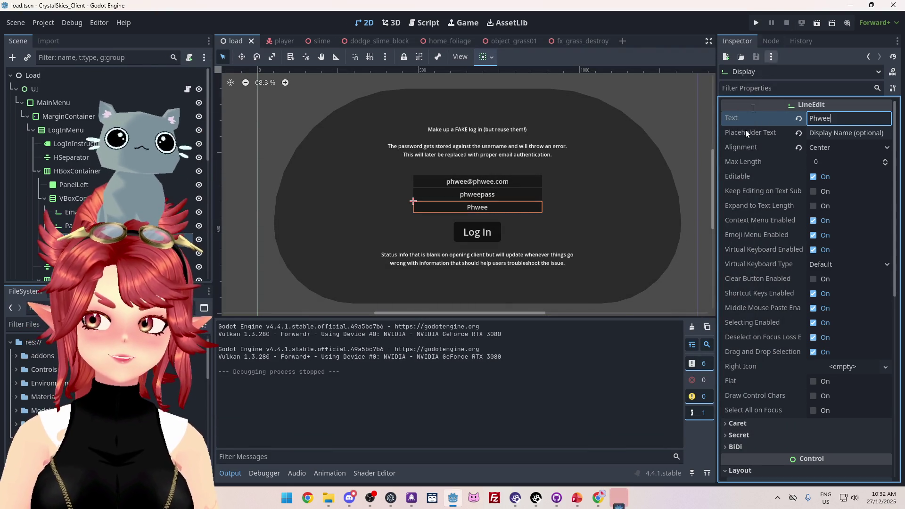
mouse_move(598, 498)
click(680, 450)
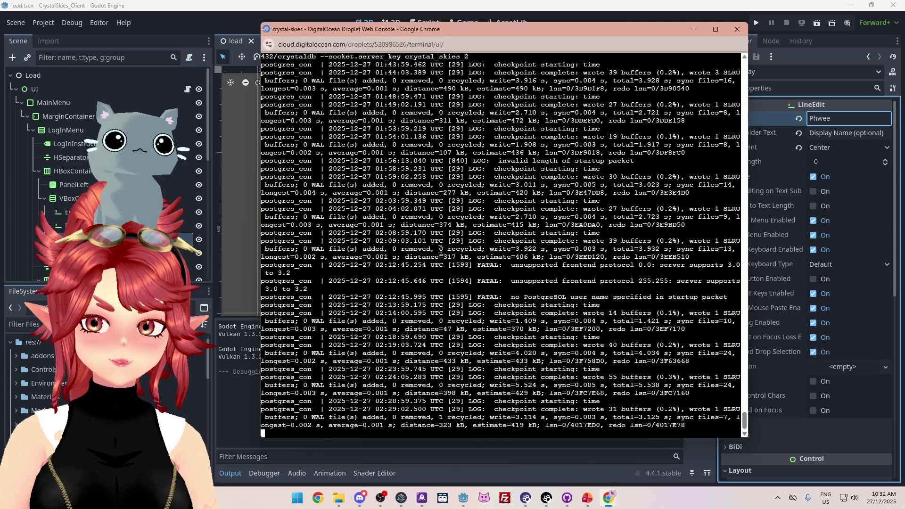
Interrupt the server log and rerun 'docker compose up', then switch to the to-do presentation.
key(ctrl+c)
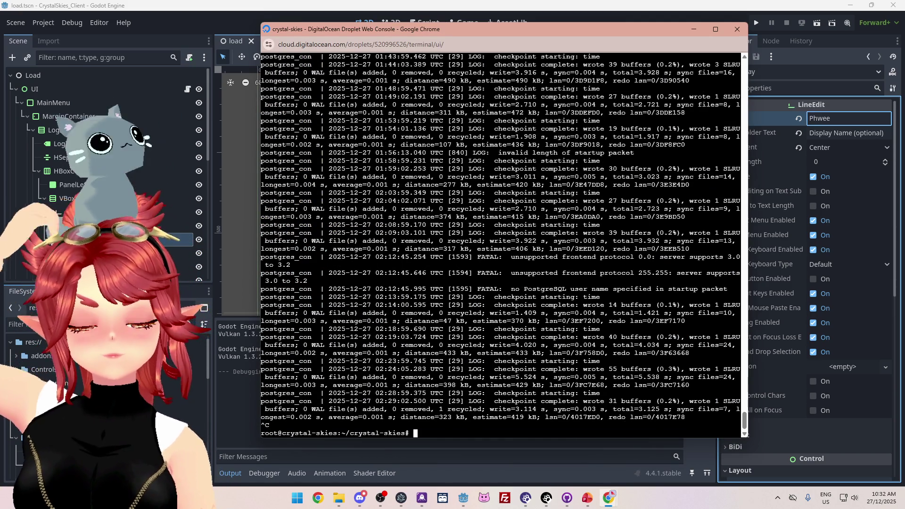
text(docker compose)
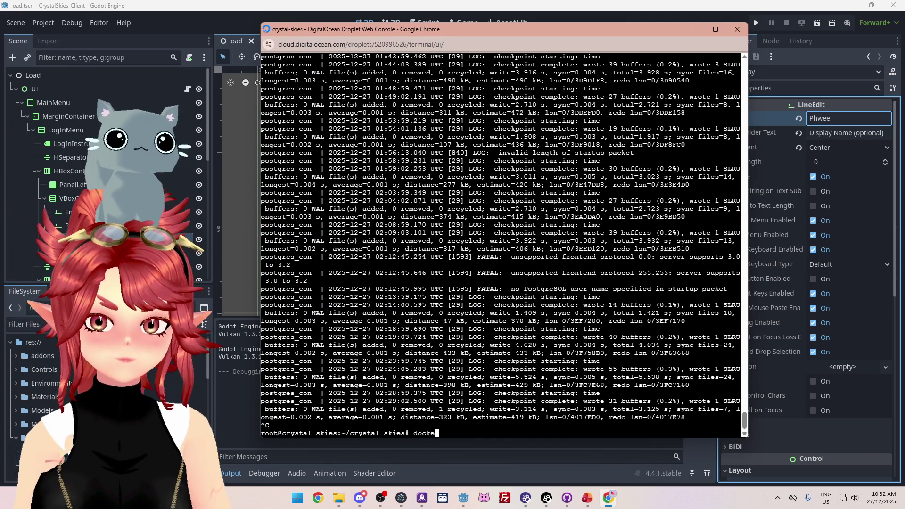
text( up)
key(Return)
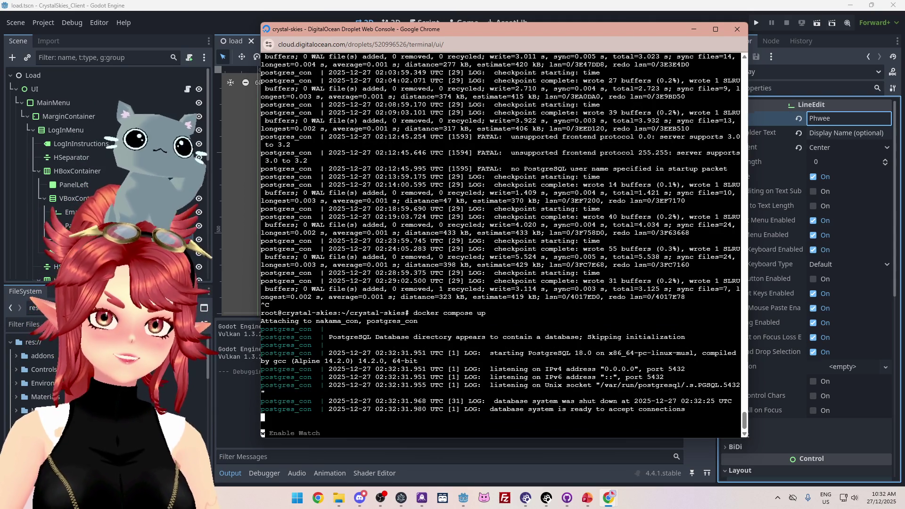
key(alt+Tab)
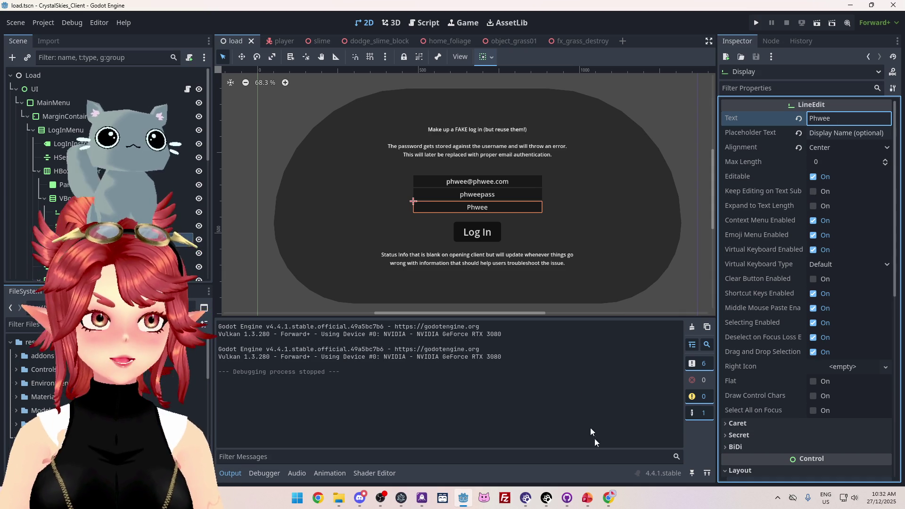
click(587, 498)
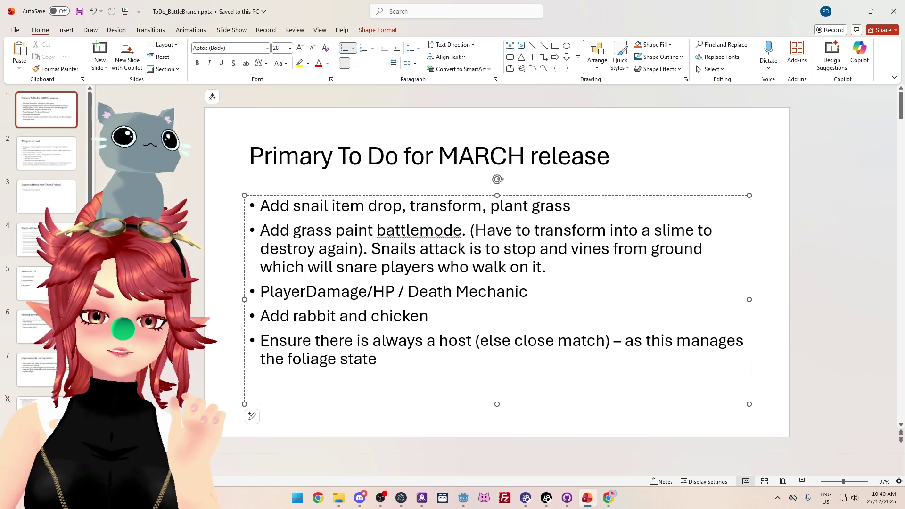
Select and deselect the grass paint battlemode text on slide 1, then open the Things to do next slide.
mouse_move(260, 230)
mouse_down()
mouse_move(462, 230)
mouse_move(570, 248)
mouse_move(549, 267)
mouse_up()
click(546, 267)
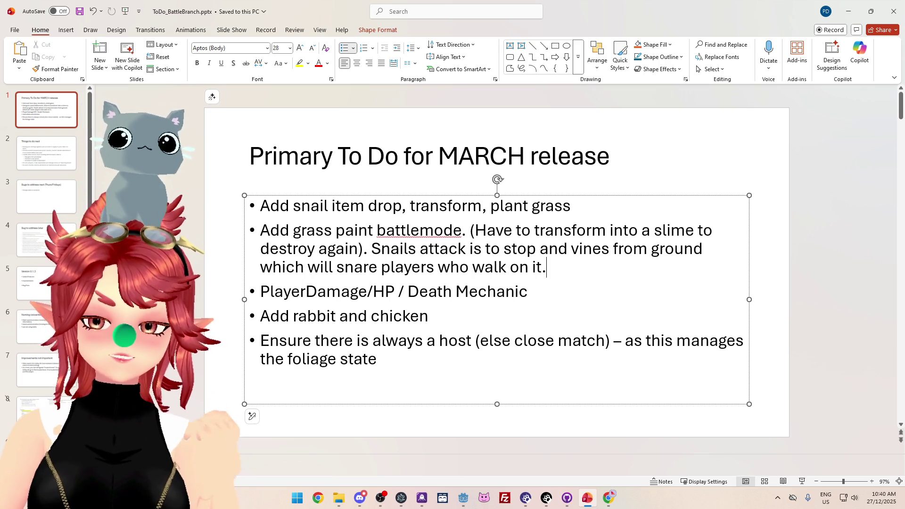
drag(260, 230, 498, 231)
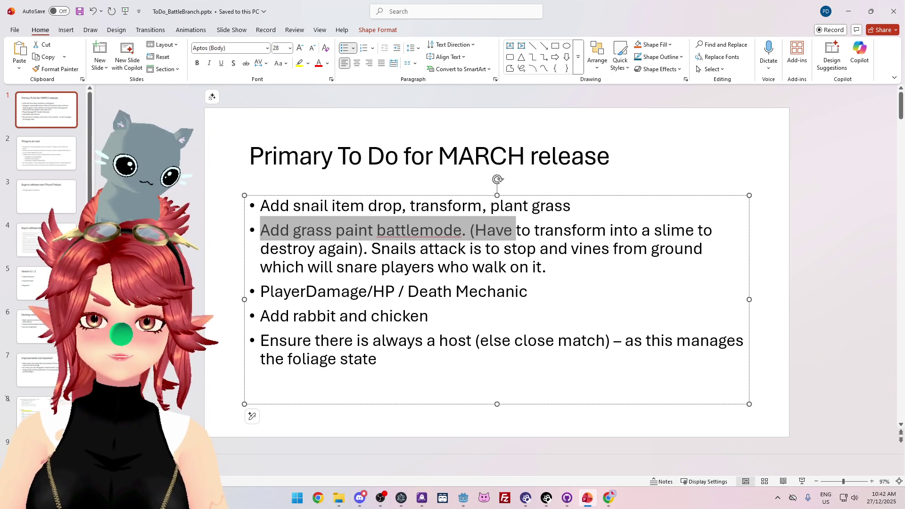
click(565, 245)
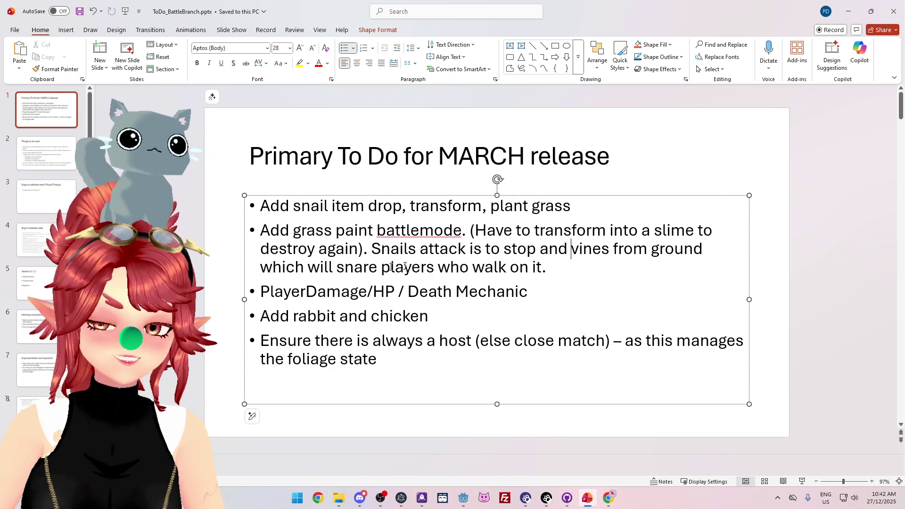
click(68, 165)
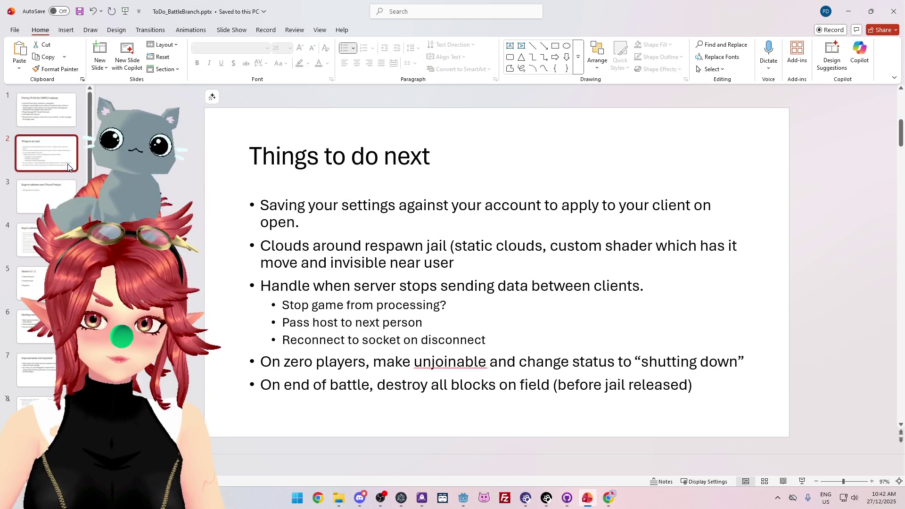
Insert a new top bullet, trying 'Leaderboard on' and 'List of' before clearing it empty.
click(260, 206)
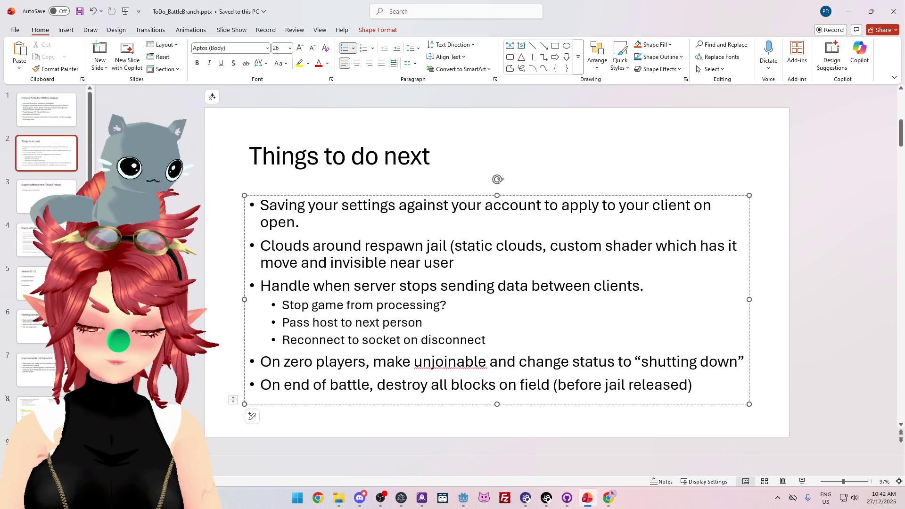
key(Return)
key(Up)
text(Leaderboar)
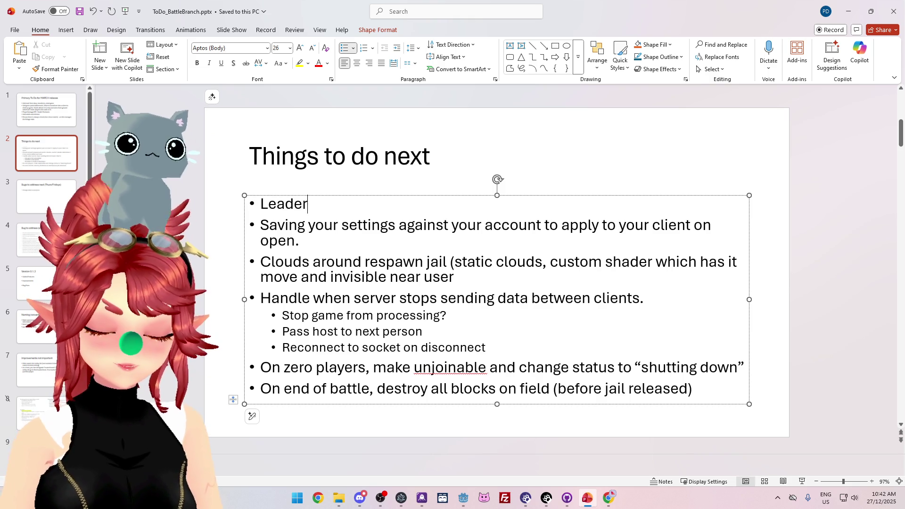
text(d on)
key(BackSpace)
key(BackSpace)
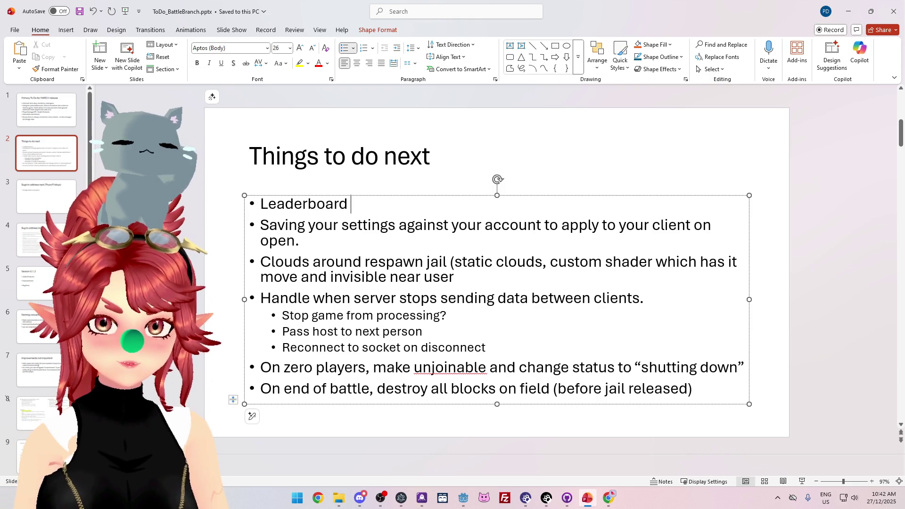
key(ctrl+BackSpace)
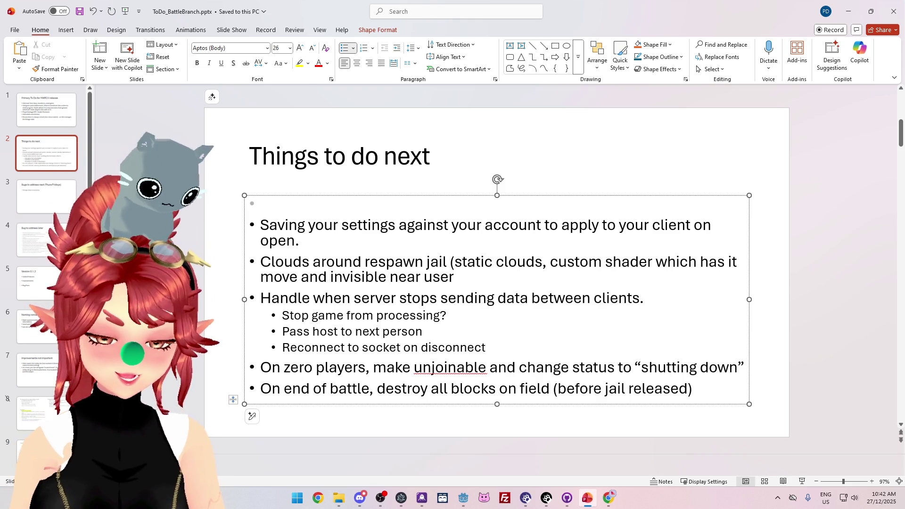
text(List o)
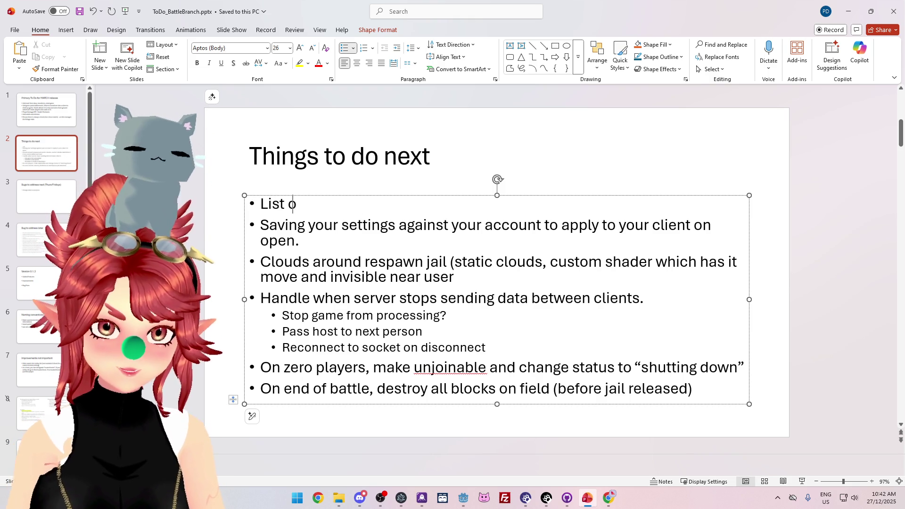
text(f)
key(BackSpace)
key(BackSpace)
key(BackSpace)
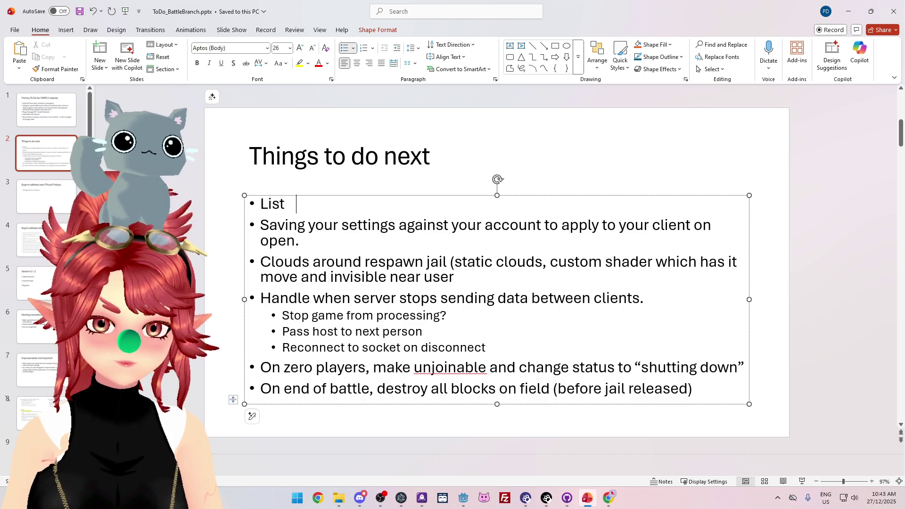
key(BackSpace)
key(BackSpace)
key(BackSpace)
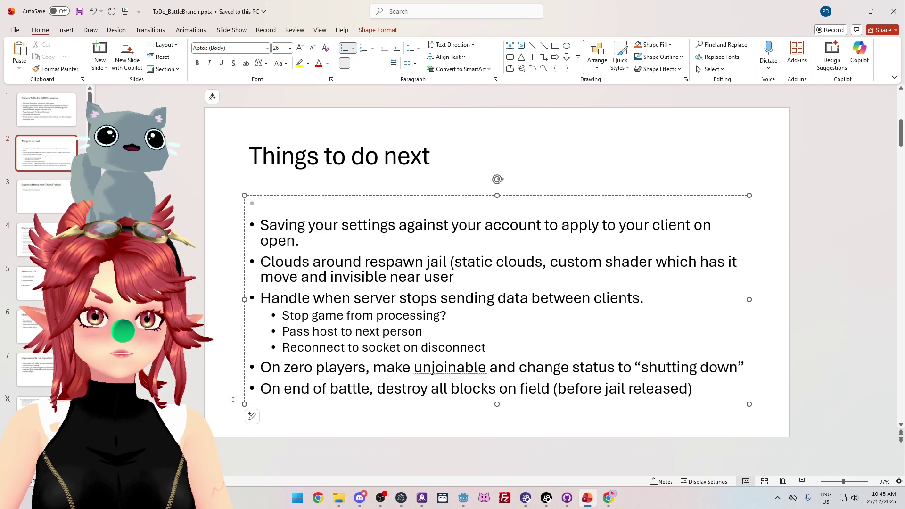
Delete the blank top bullet, select the Saving your settings bullet, then return to the March release slide.
key(alt+Tab)
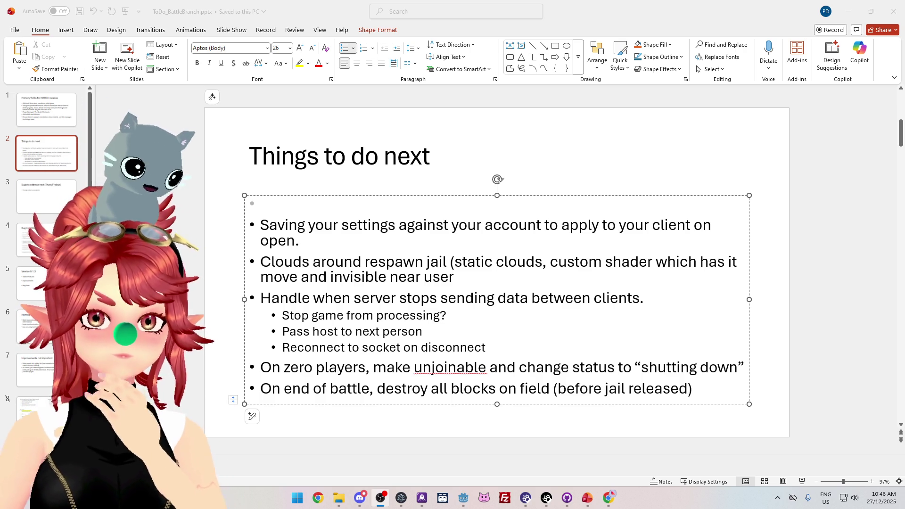
key(alt+Tab)
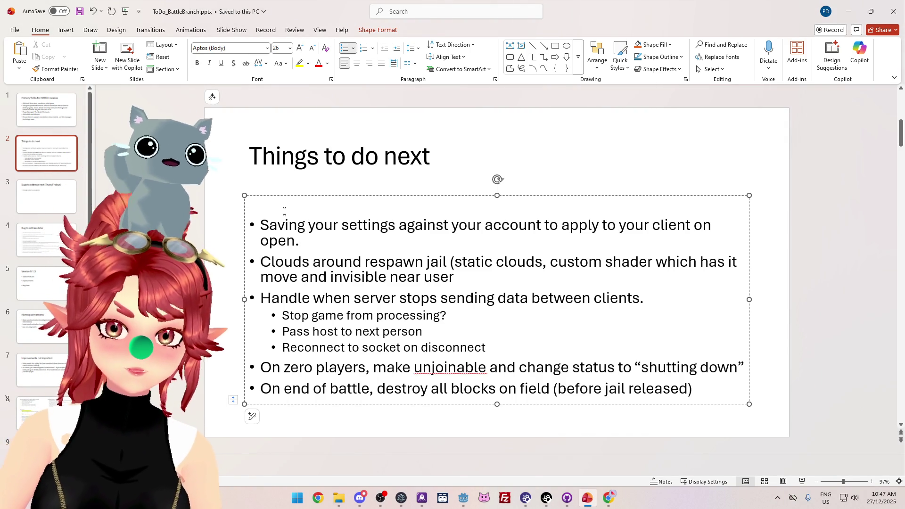
key(Delete)
click(356, 242)
triple_click(260, 205)
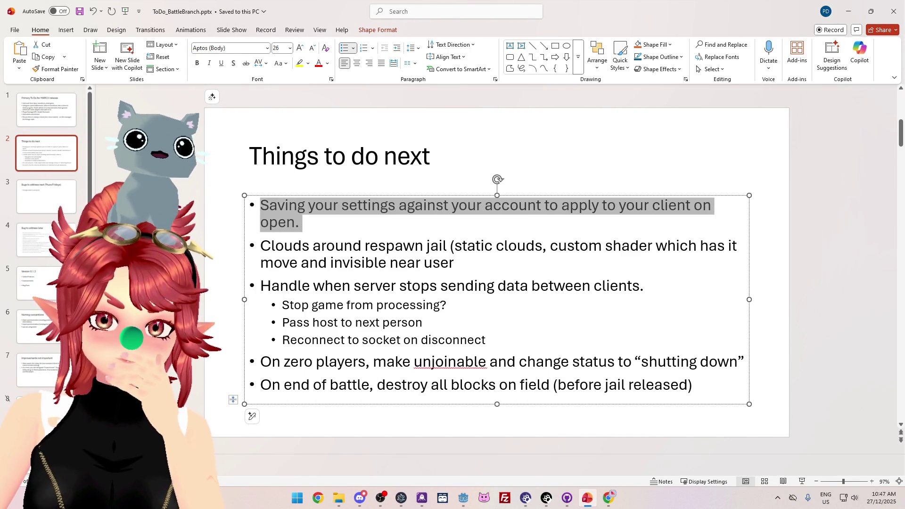
key(Page_Up)
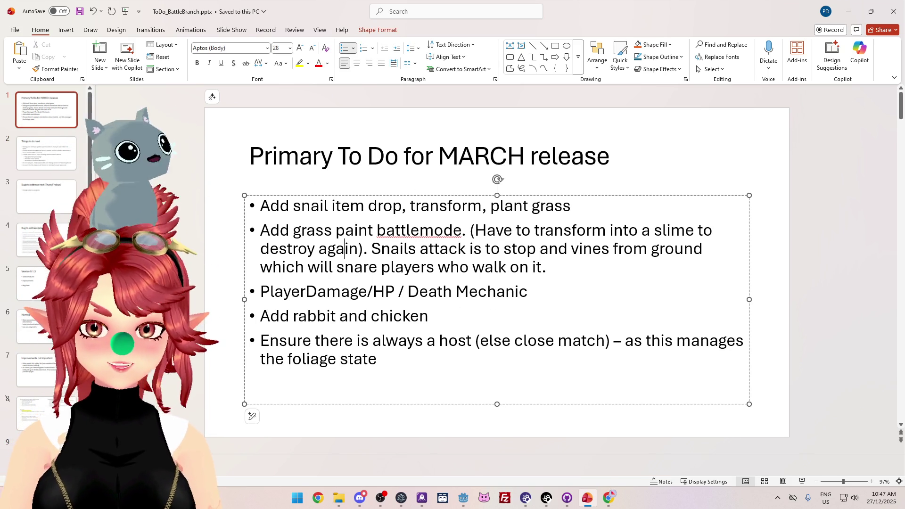
Browse the Things to do next and Bug to address later slides, then return to slide 1.
click(28, 153)
click(27, 246)
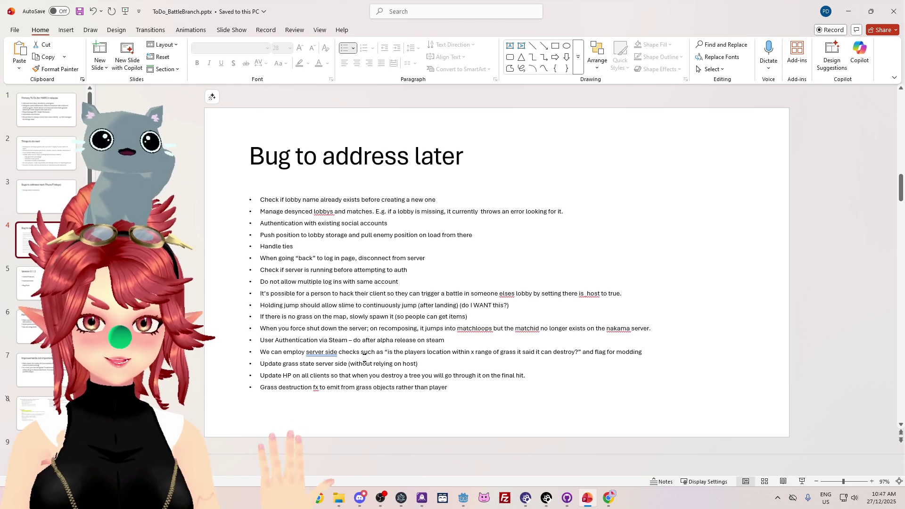
click(47, 111)
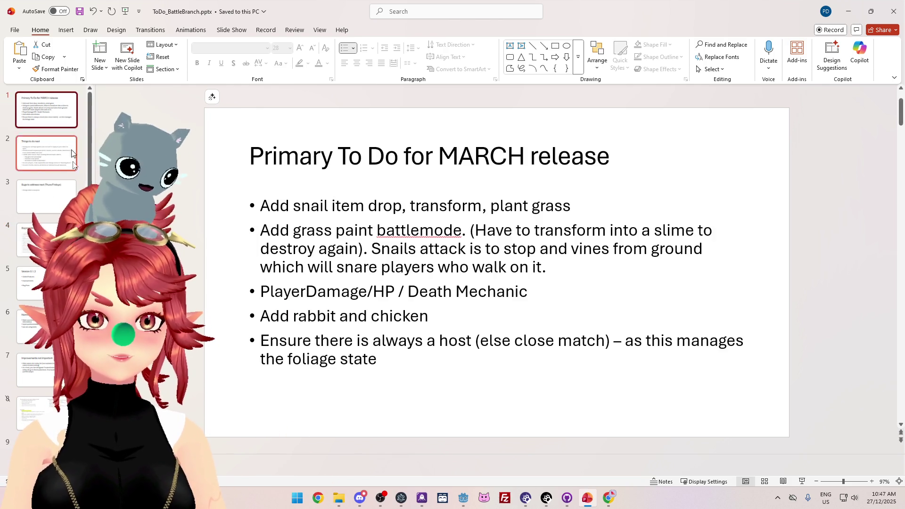
Go back to the Bug to address later slide and select its title text.
click(58, 162)
click(47, 241)
click(358, 156)
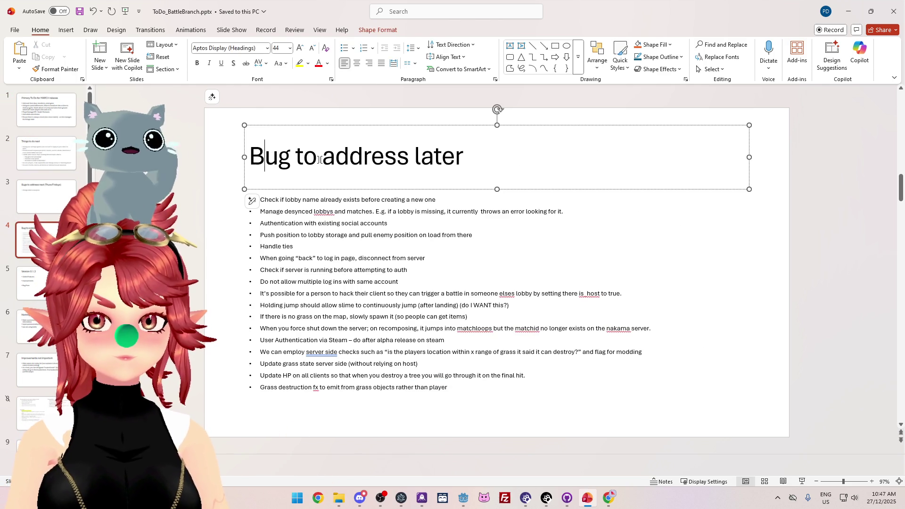
Change the fourth slide's title from 'Bug to address later' to 'Stuff to do later'.
drag(414, 158, 249, 157)
text(Stuff)
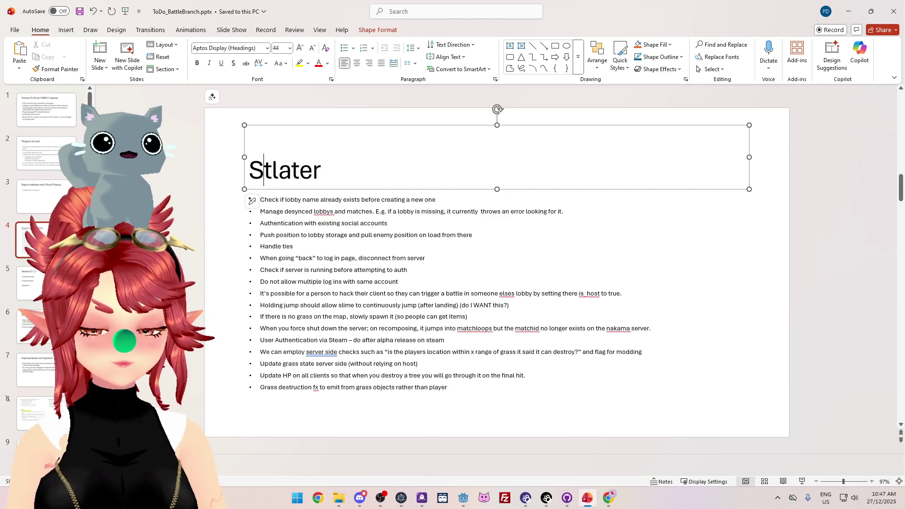
text( to do)
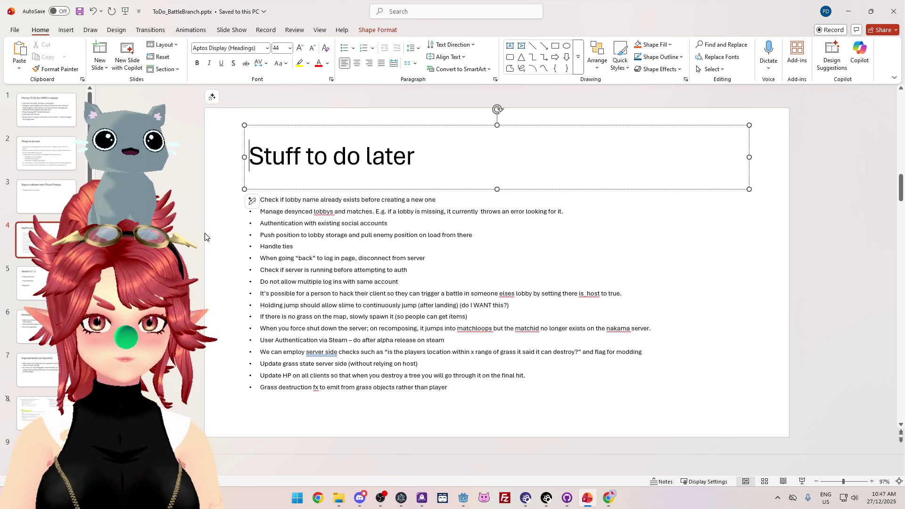
key(Escape)
key(Escape)
click(251, 159)
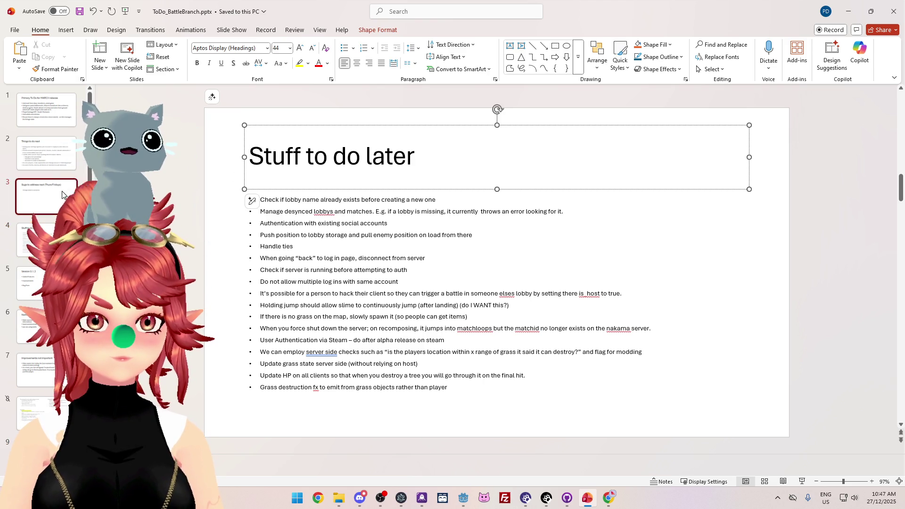
Return to the Primary To Do for MARCH release slide.
key(Page_Up)
click(47, 232)
click(50, 121)
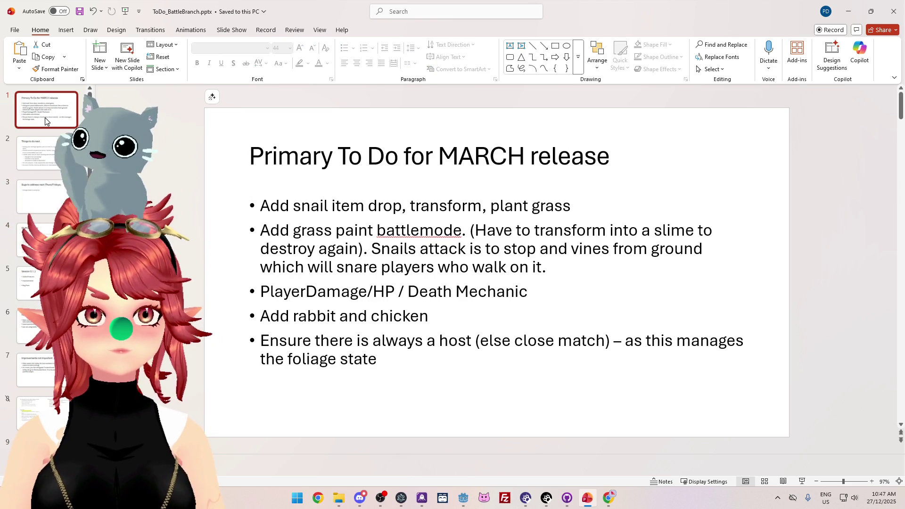
click(47, 237)
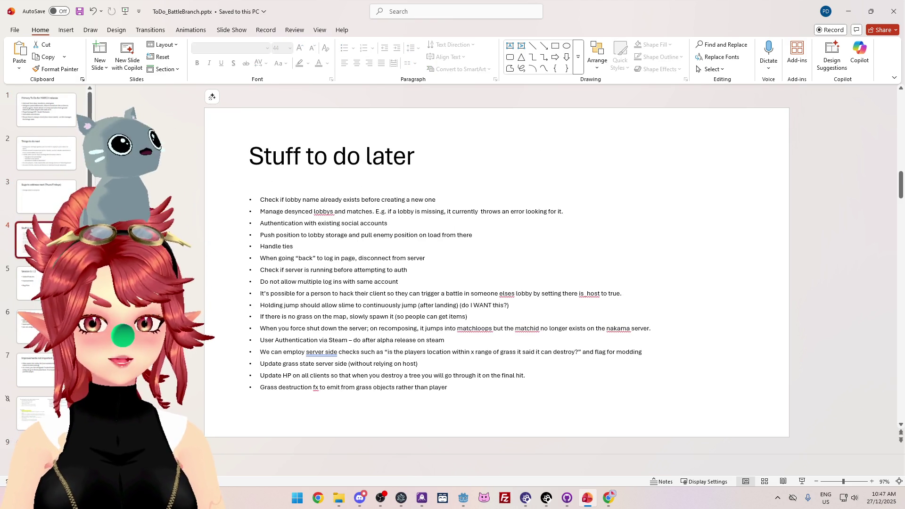
click(38, 120)
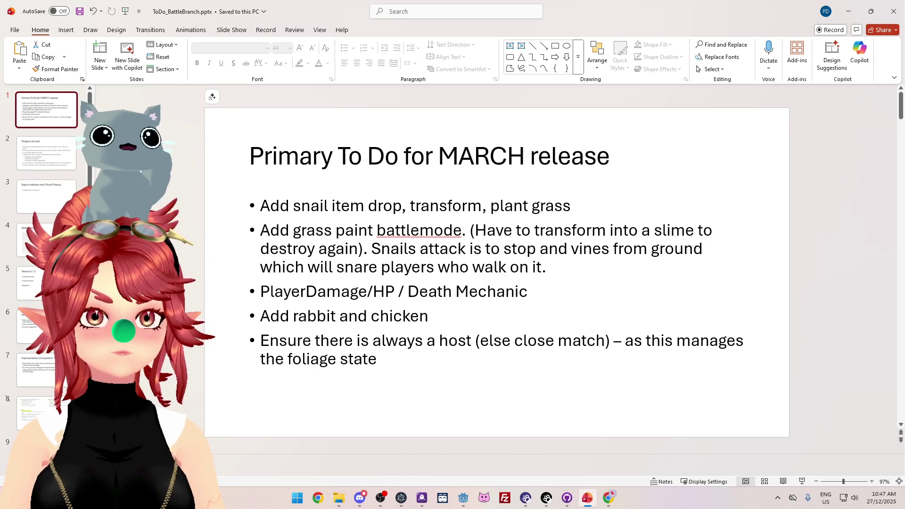
click(518, 291)
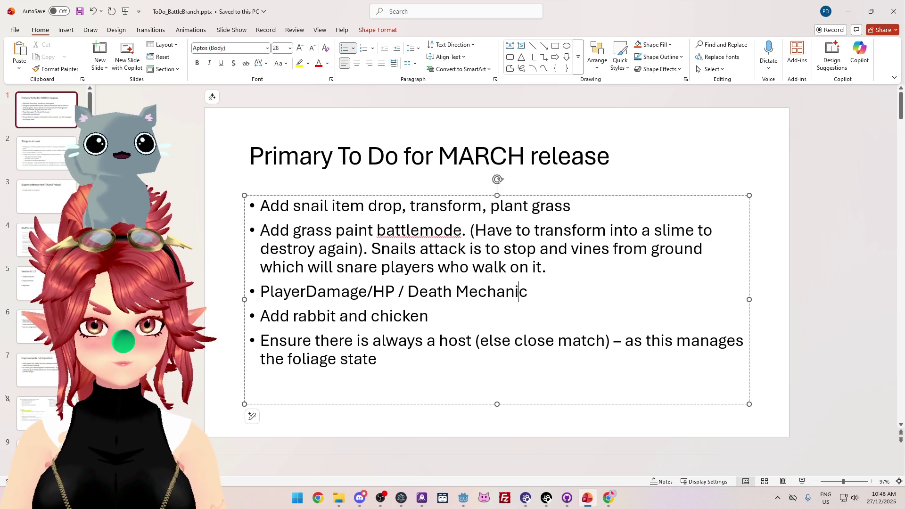
Highlight the first bullet, the snail item drop, in yellow.
click(381, 205)
drag(260, 206, 560, 204)
click(300, 63)
Highlight the last bullet, about always keeping a host, in yellow.
click(284, 230)
mouse_move(268, 230)
mouse_down()
mouse_move(468, 248)
mouse_move(471, 267)
mouse_up()
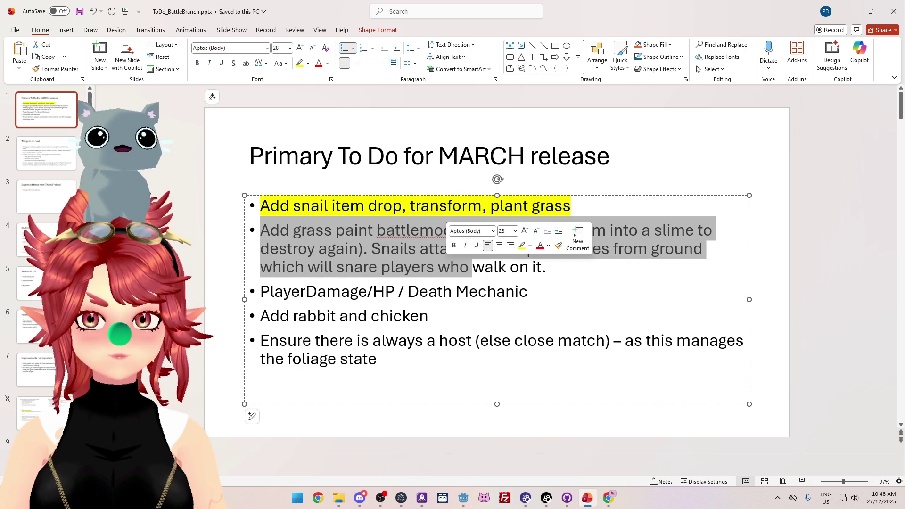
click(372, 292)
drag(260, 291, 500, 295)
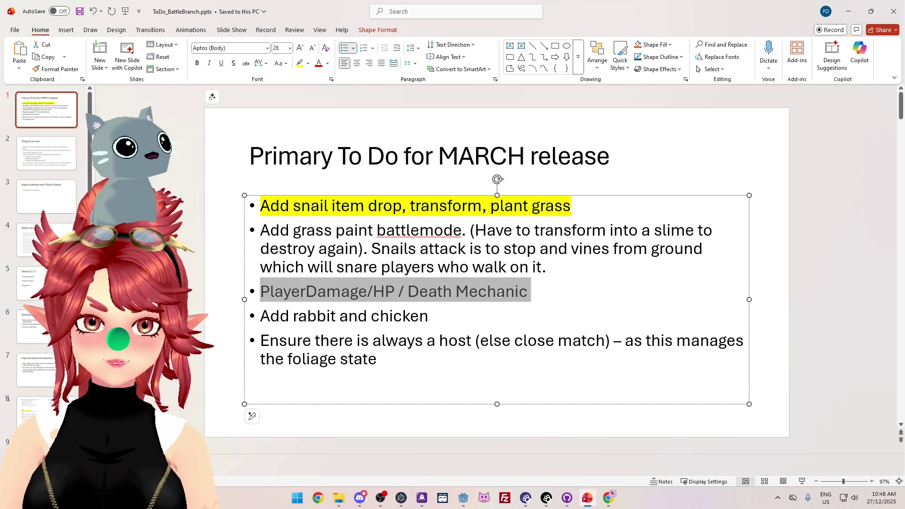
click(523, 266)
drag(267, 320, 429, 320)
mouse_move(262, 341)
mouse_down()
mouse_move(513, 341)
mouse_move(490, 363)
mouse_up()
drag(264, 382, 281, 334)
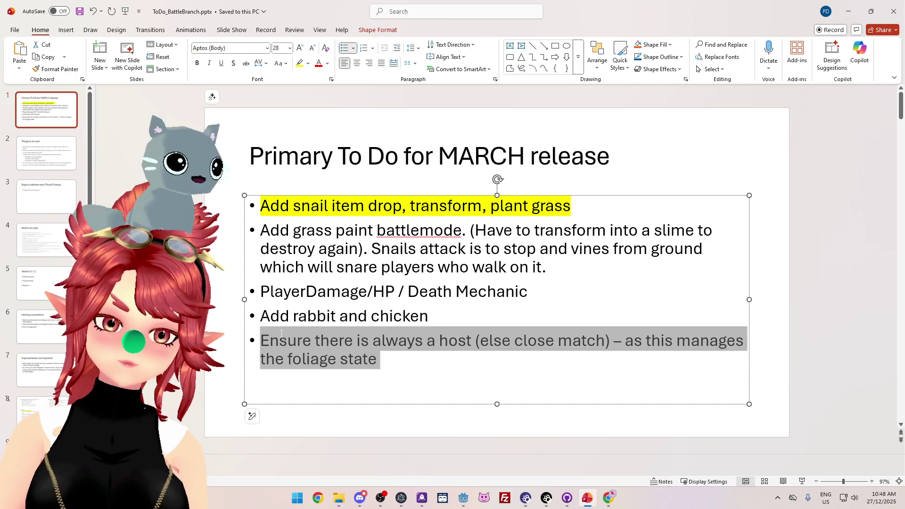
click(300, 64)
click(469, 292)
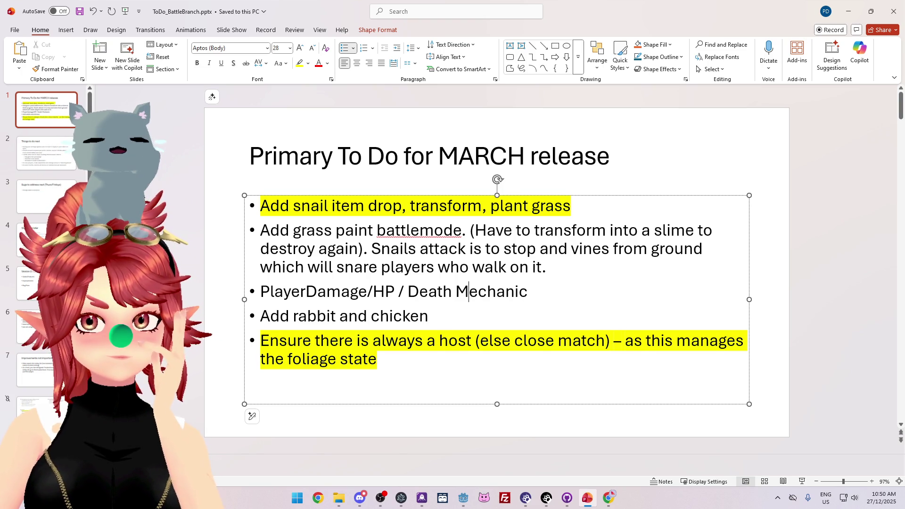
click(422, 357)
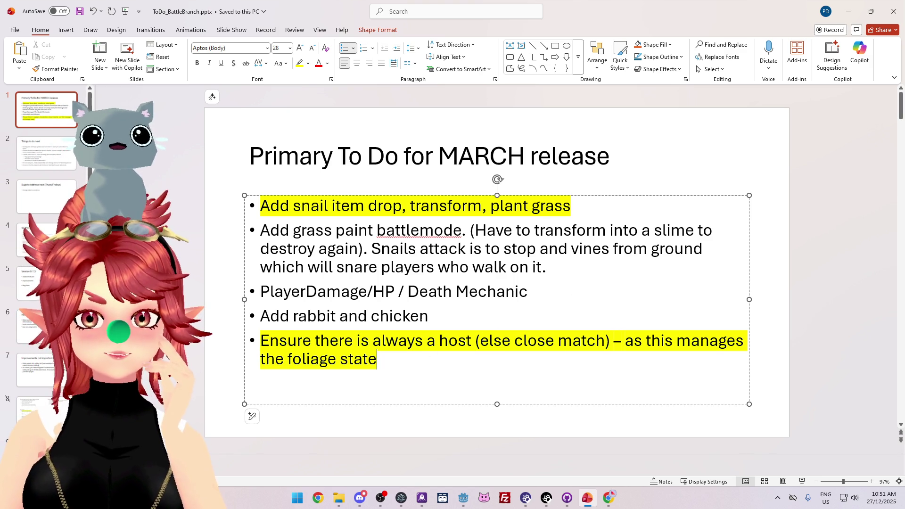
Add a new empty bullet below the foliage state item, then bring Godot to the front.
drag(447, 329, 304, 240)
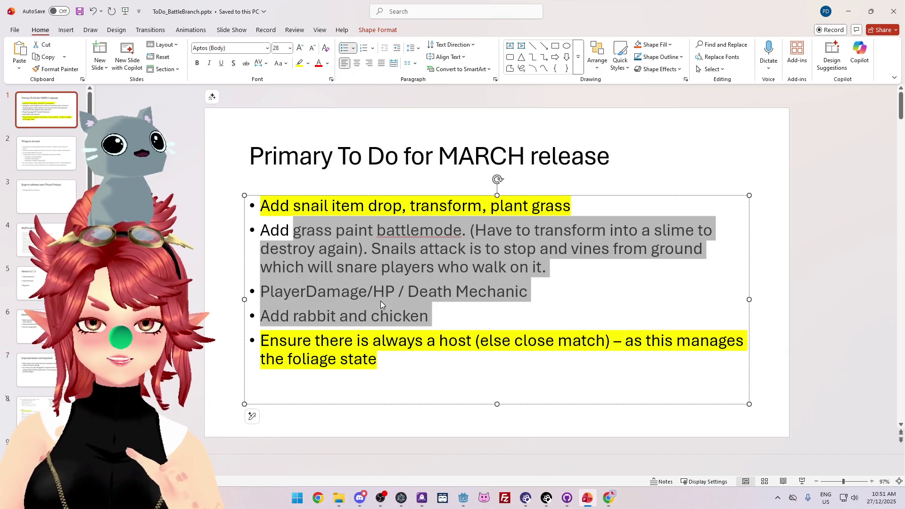
click(431, 314)
drag(404, 360, 265, 339)
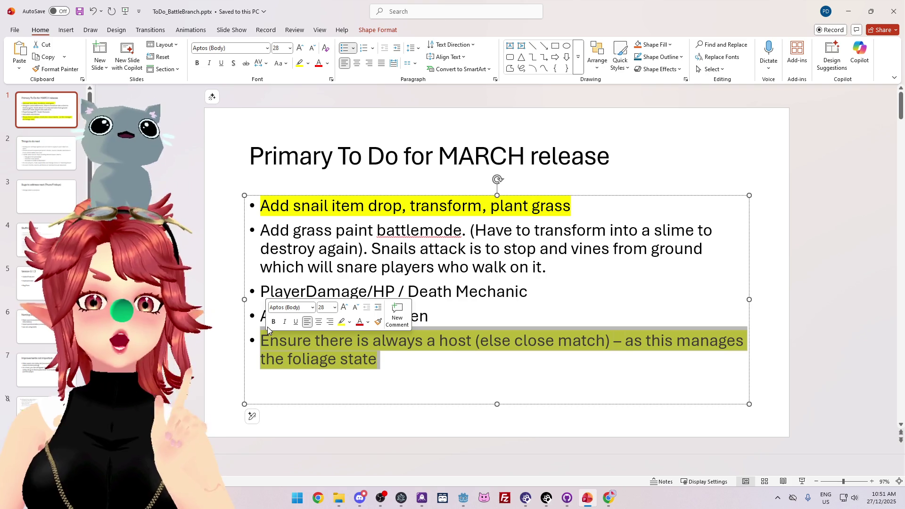
key(End)
key(Return)
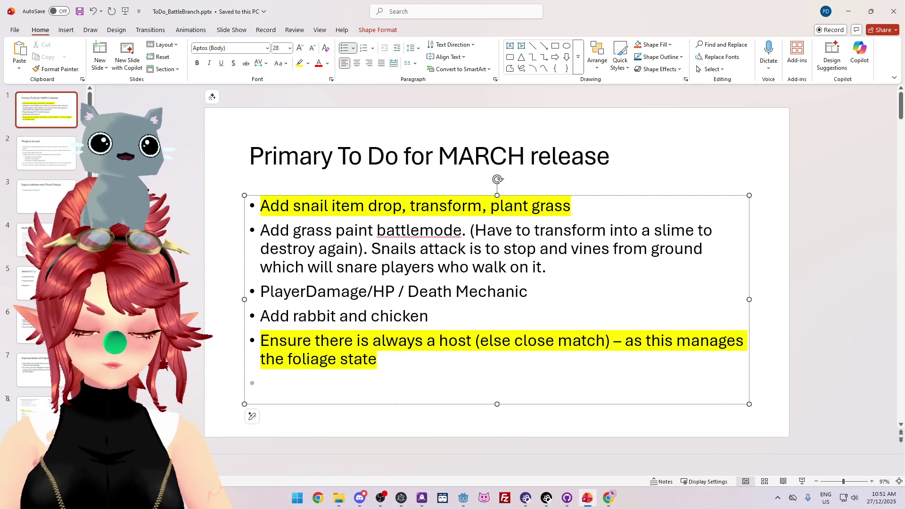
click(461, 497)
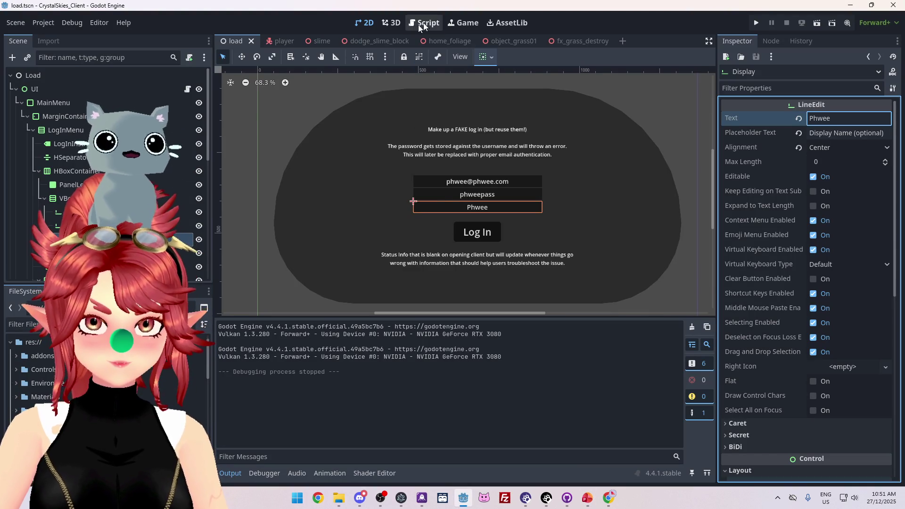
Show the Script workspace and select the Refresh Lobbies button node in the Scene dock.
click(415, 29)
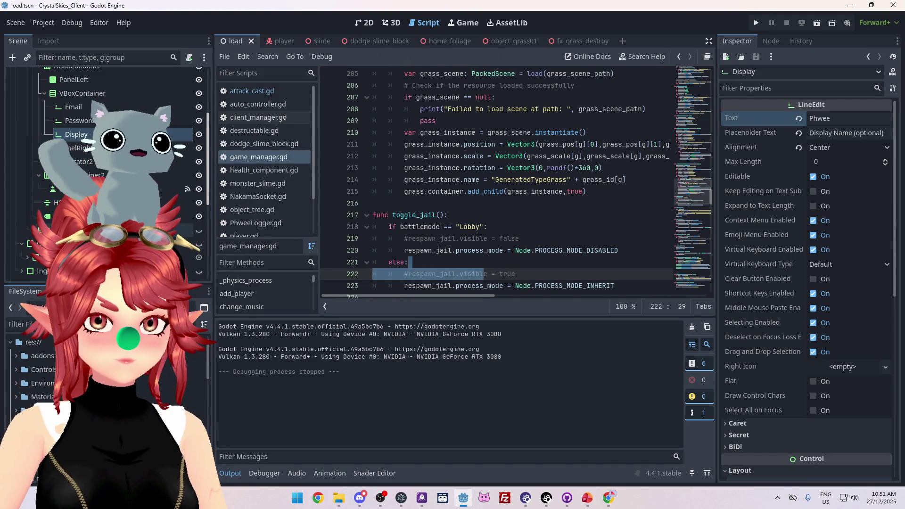
scroll(104, 169, down, 1)
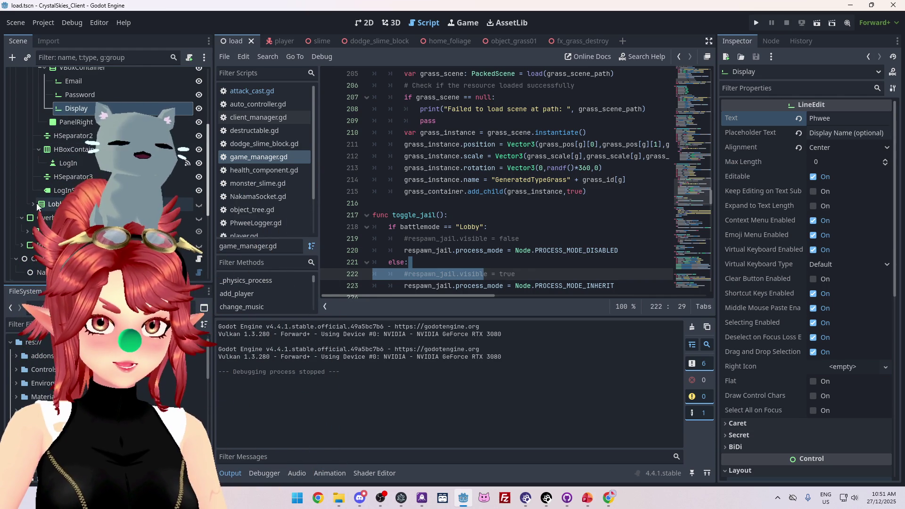
scroll(142, 197, down, 3)
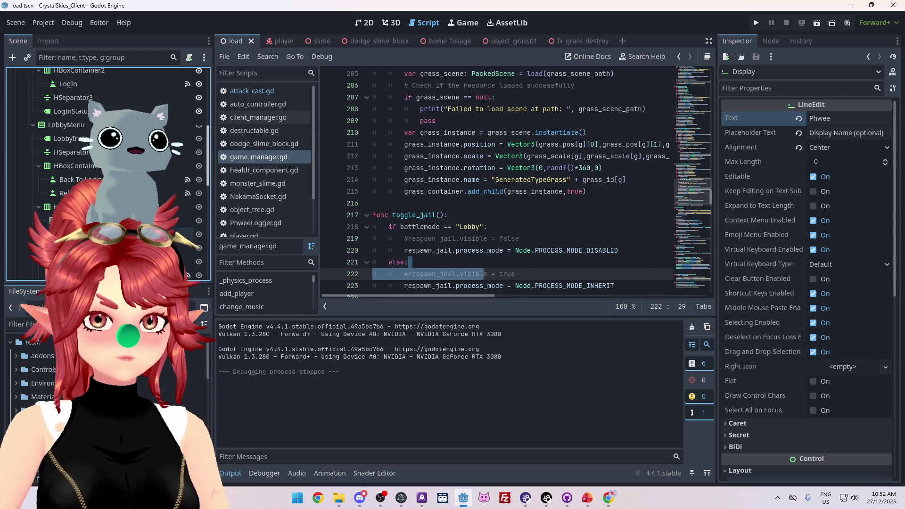
click(75, 192)
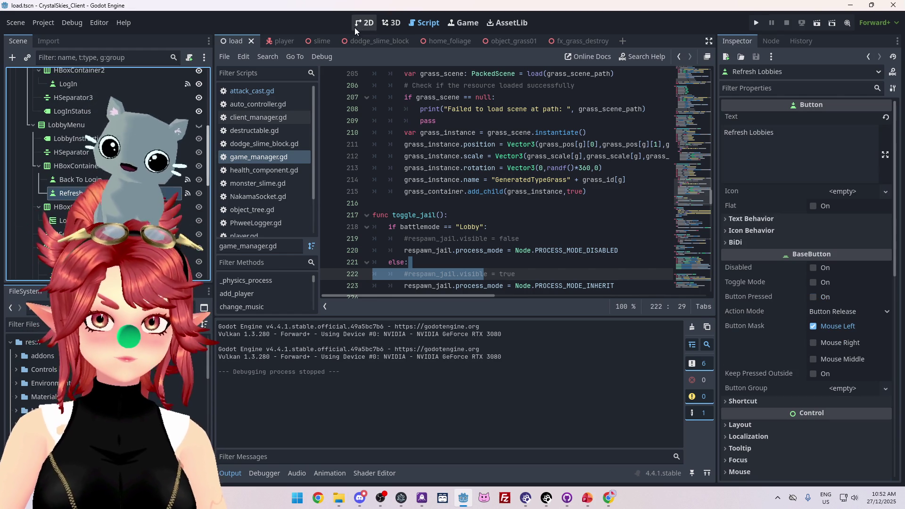
In 2D view, show LobbyMenu, hide LogInMenu, and open the Refresh Lobbies pressed handler.
click(361, 23)
scroll(141, 179, up, 4)
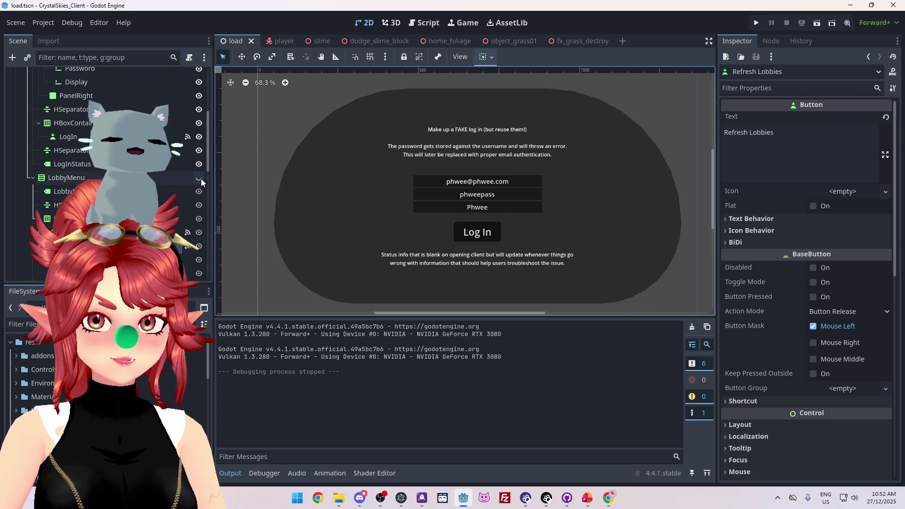
click(198, 176)
scroll(197, 176, up, 5)
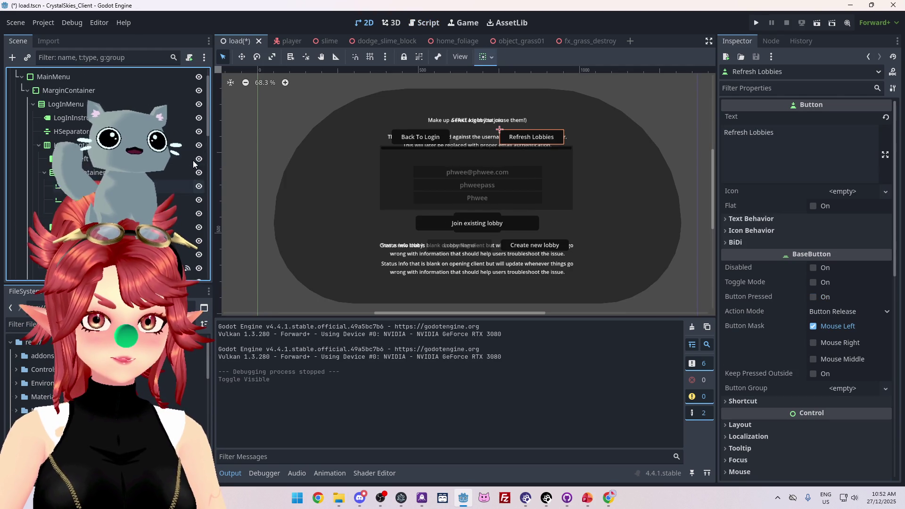
click(200, 104)
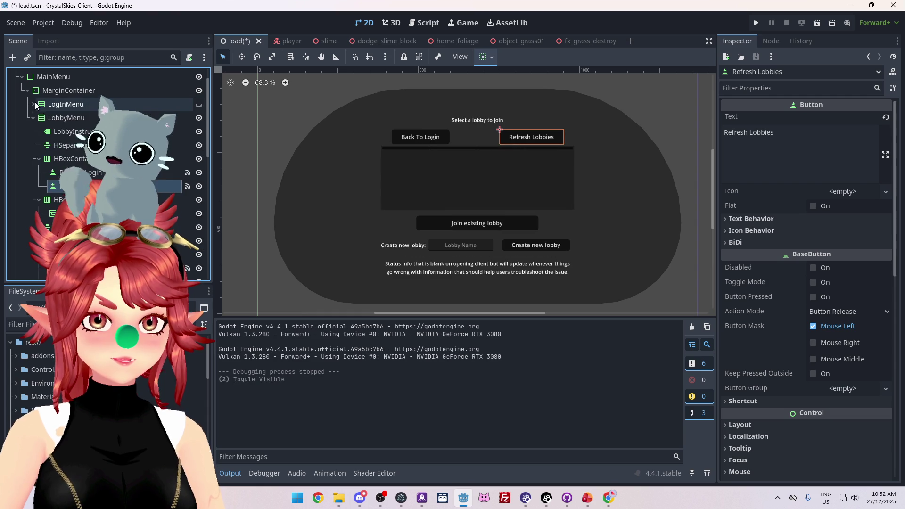
click(33, 104)
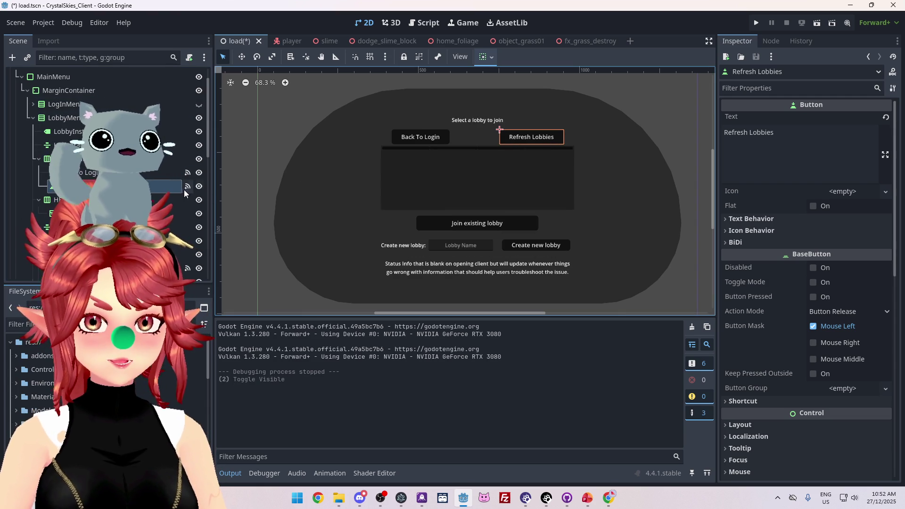
click(771, 41)
double_click(777, 145)
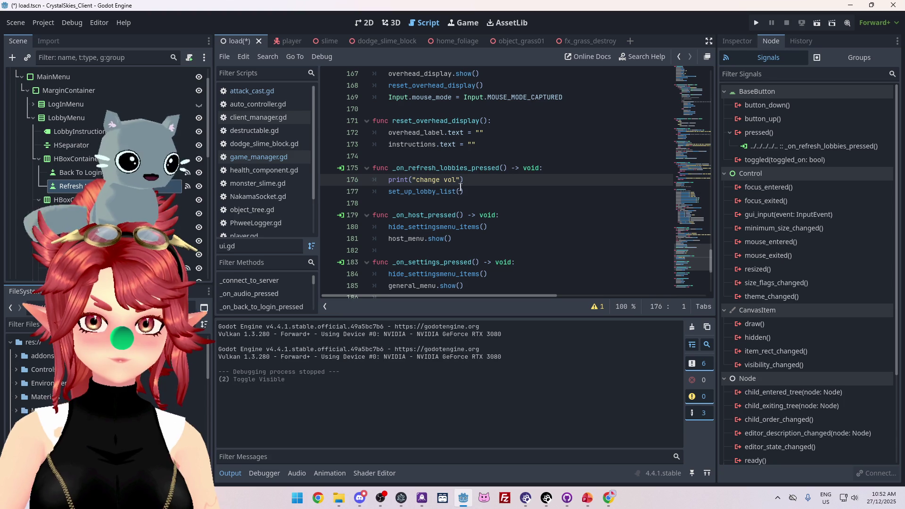
Insert an indented blank line above the print call in _on_refresh_lobbies_pressed.
click(464, 192)
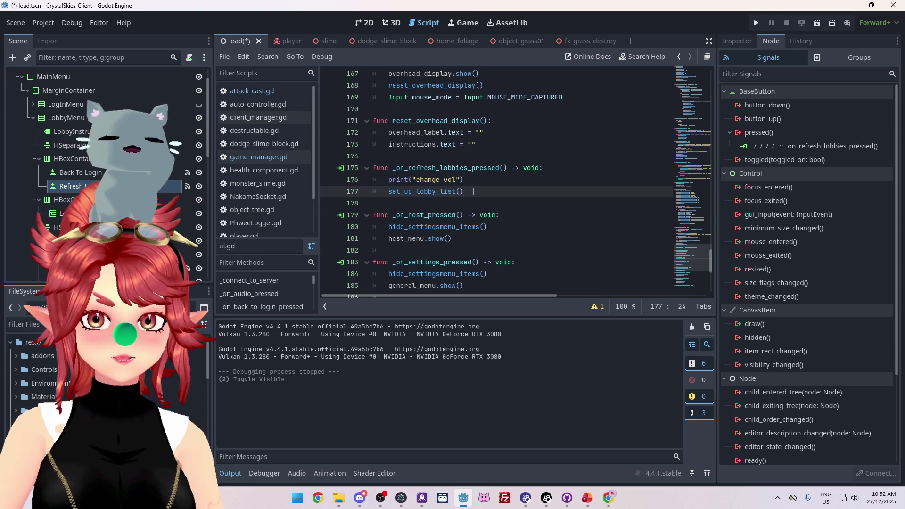
key(Up)
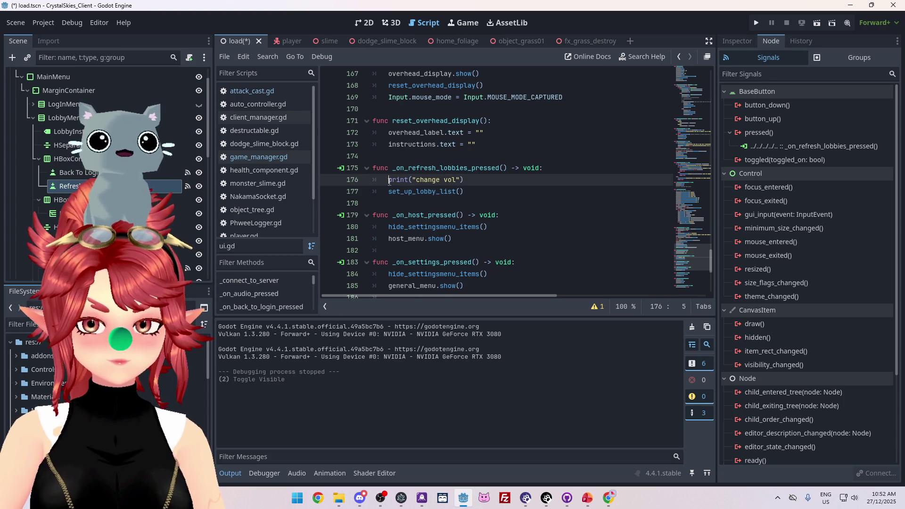
key(Home)
key(Return)
key(Up)
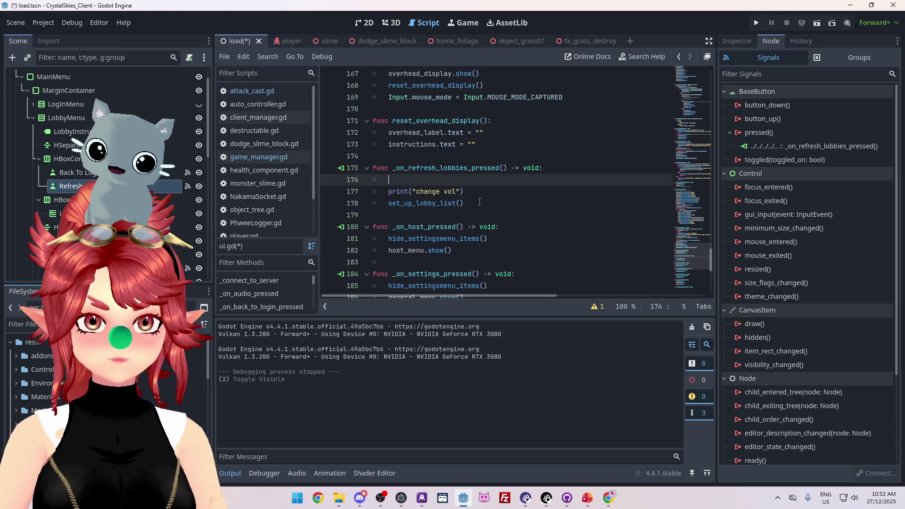
scroll(496, 207, up, 20)
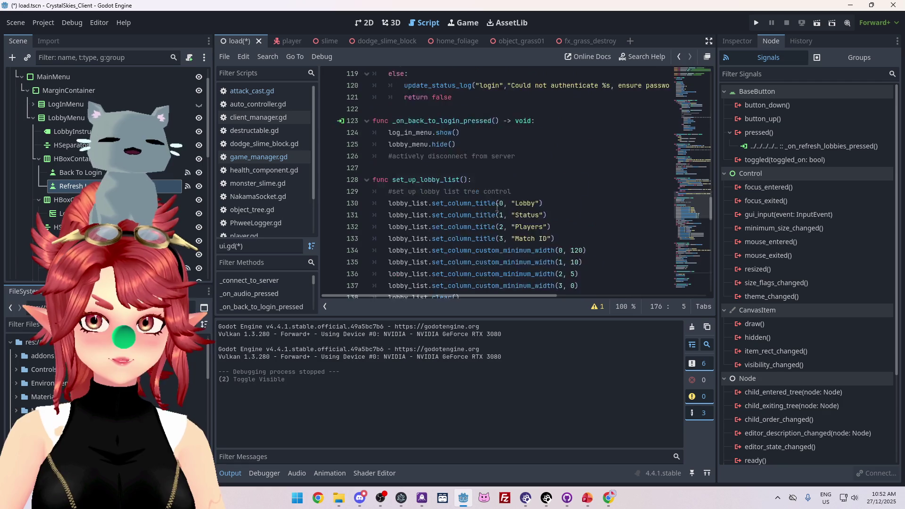
scroll(497, 207, up, 19)
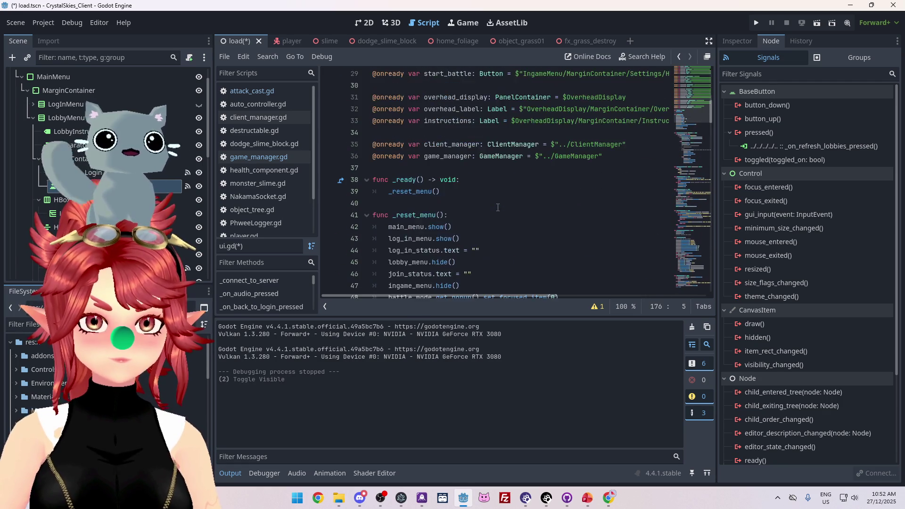
scroll(481, 186, up, 4)
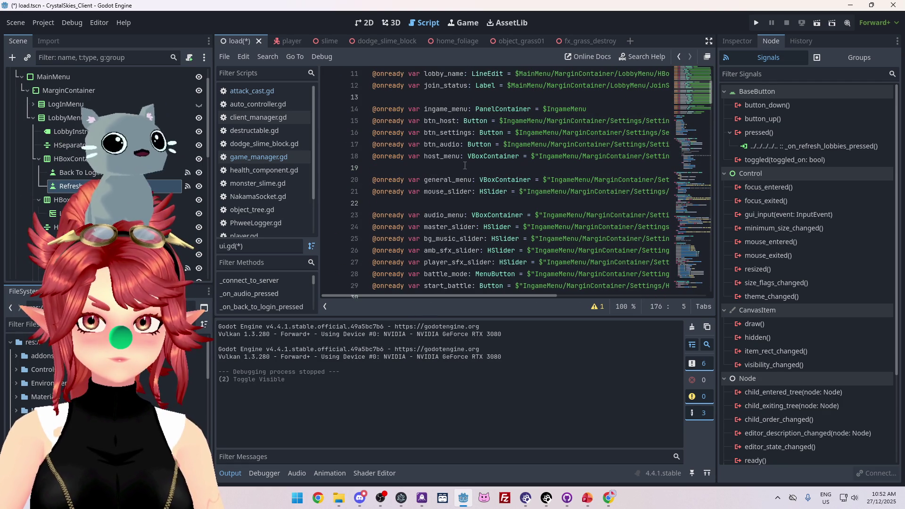
scroll(437, 122, up, 4)
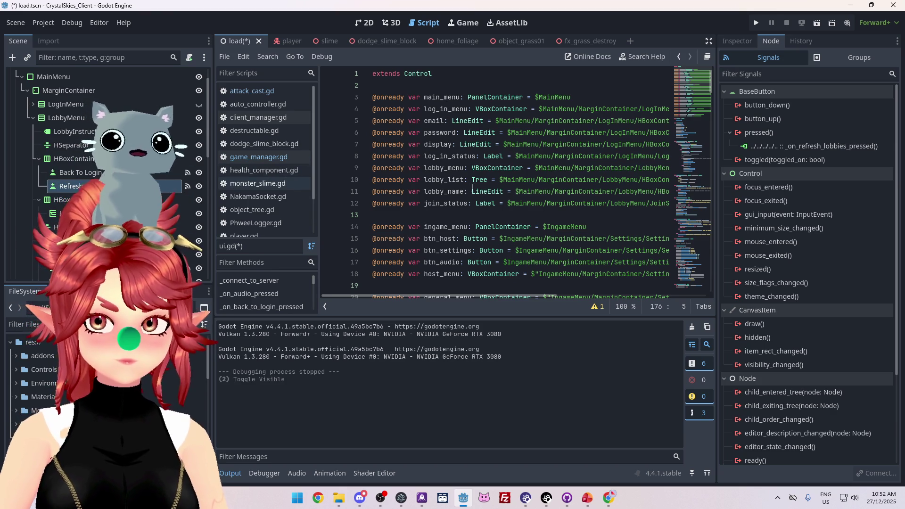
scroll(118, 179, down, 2)
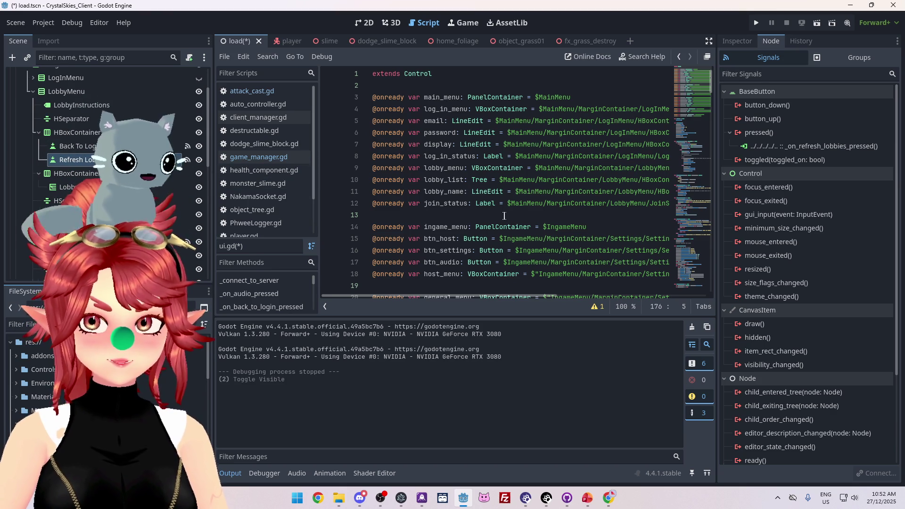
scroll(454, 224, down, 6)
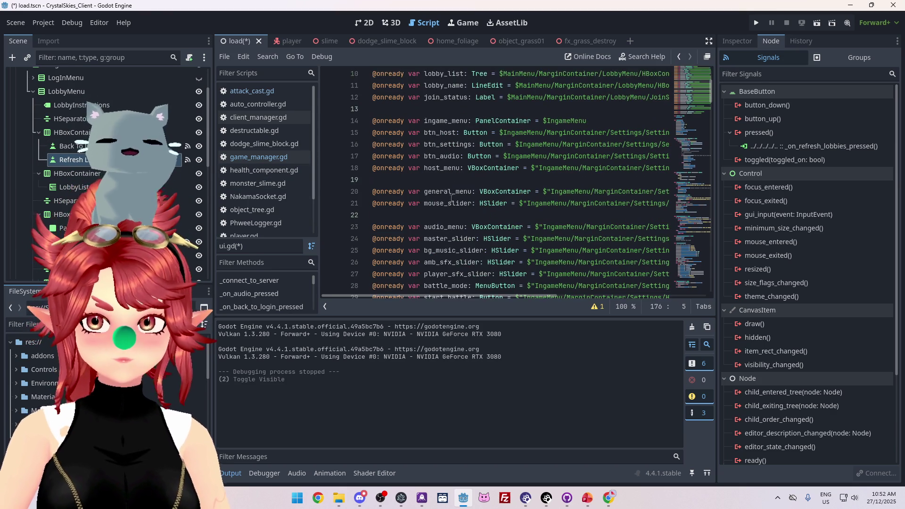
scroll(478, 198, up, 4)
scroll(479, 197, up, 3)
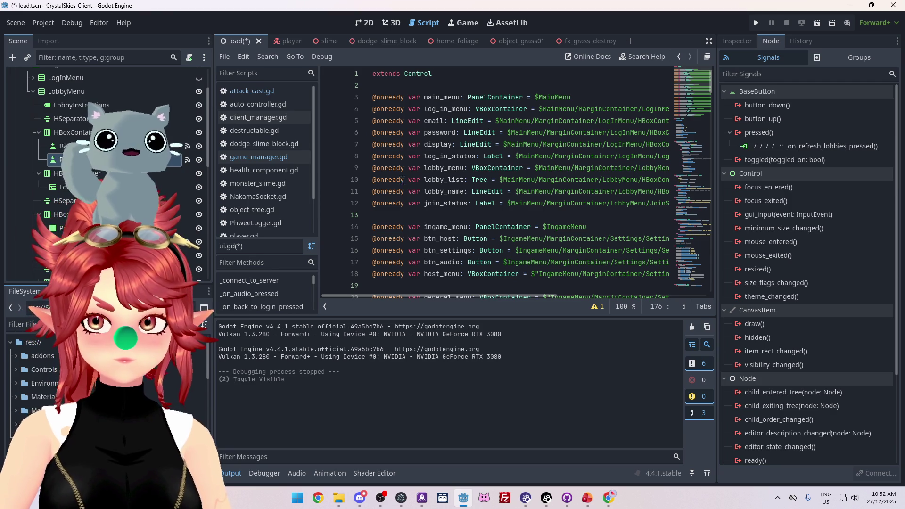
click(374, 180)
drag(71, 159, 375, 184)
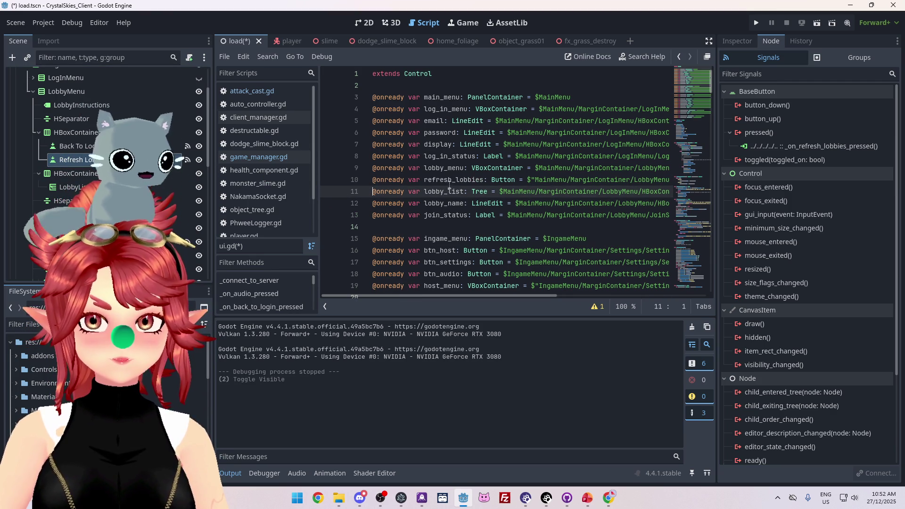
scroll(713, 121, down, 20)
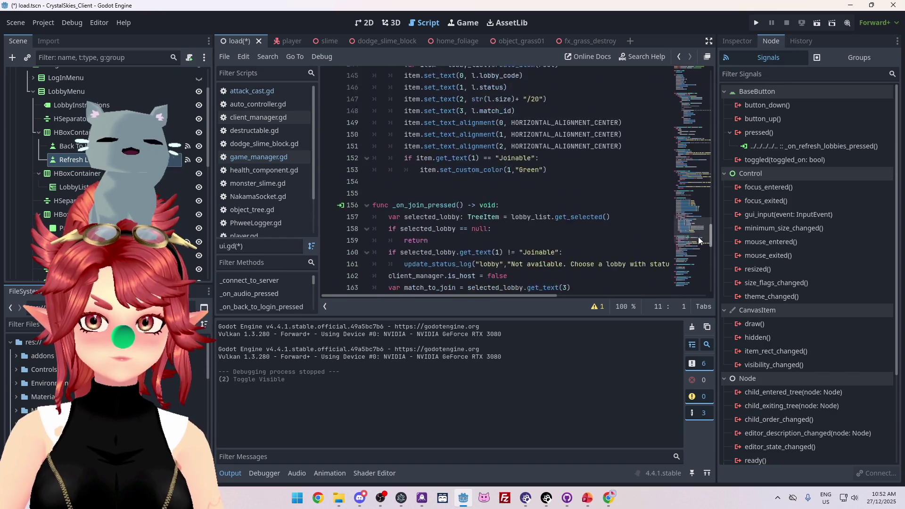
scroll(692, 264, down, 10)
Start the refresh_lobbies reference on line 177, checking the btn_host declaration for naming.
click(466, 129)
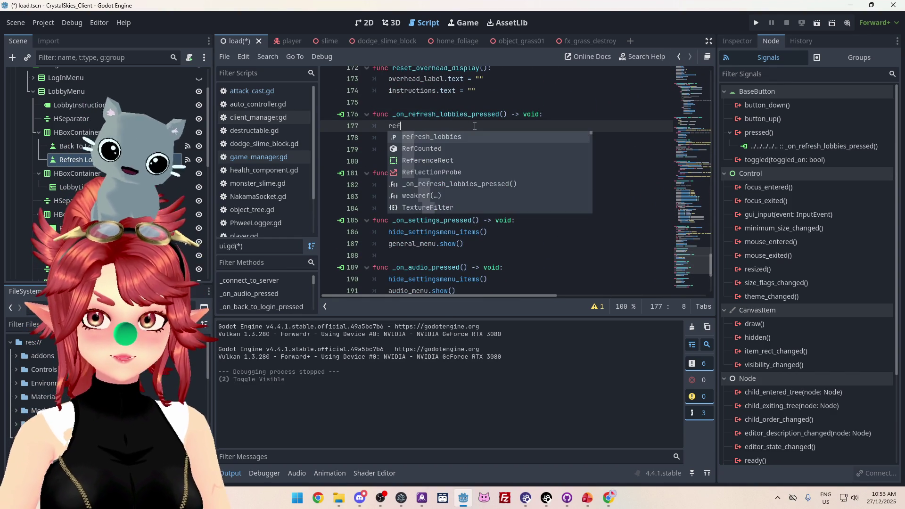
key(Escape)
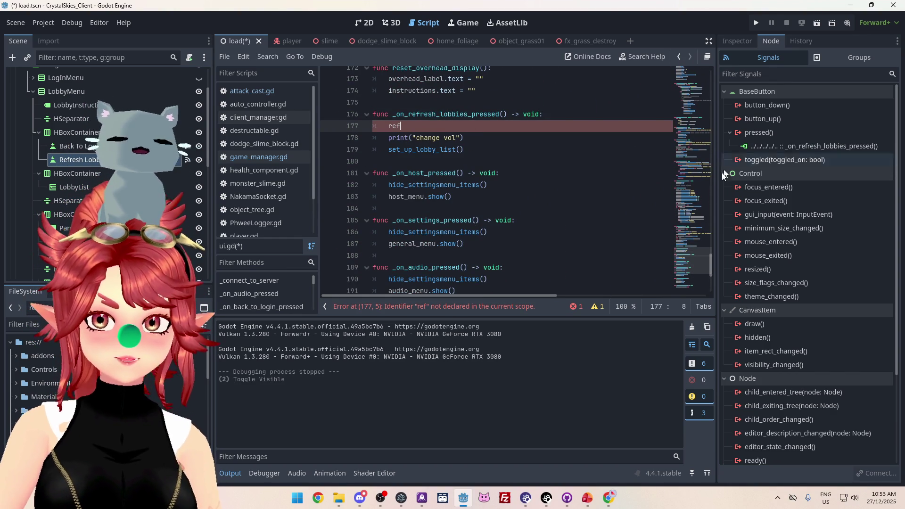
drag(710, 263, 714, 100)
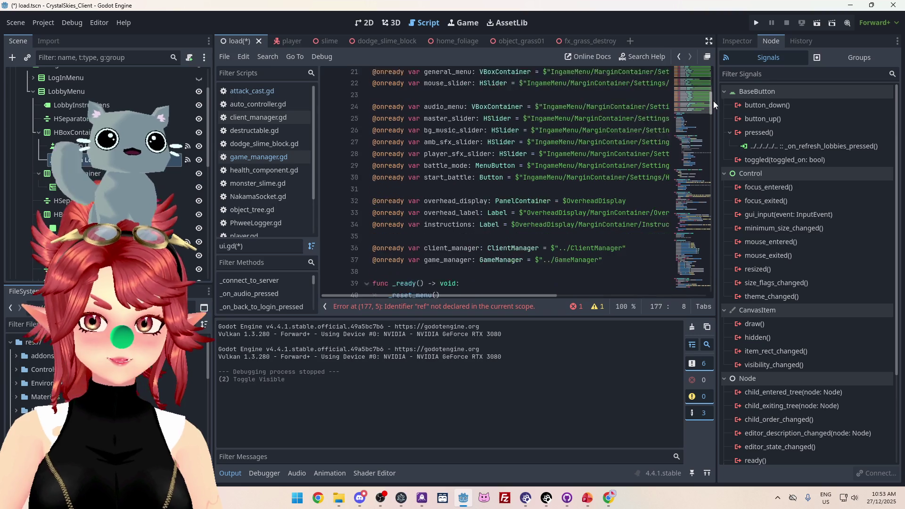
scroll(506, 182, up, 2)
scroll(447, 141, up, 4)
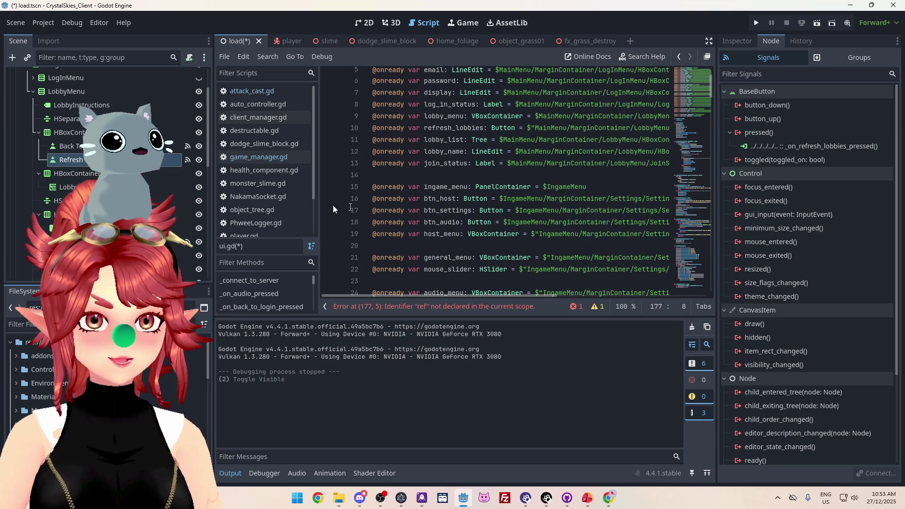
scroll(103, 175, up, 2)
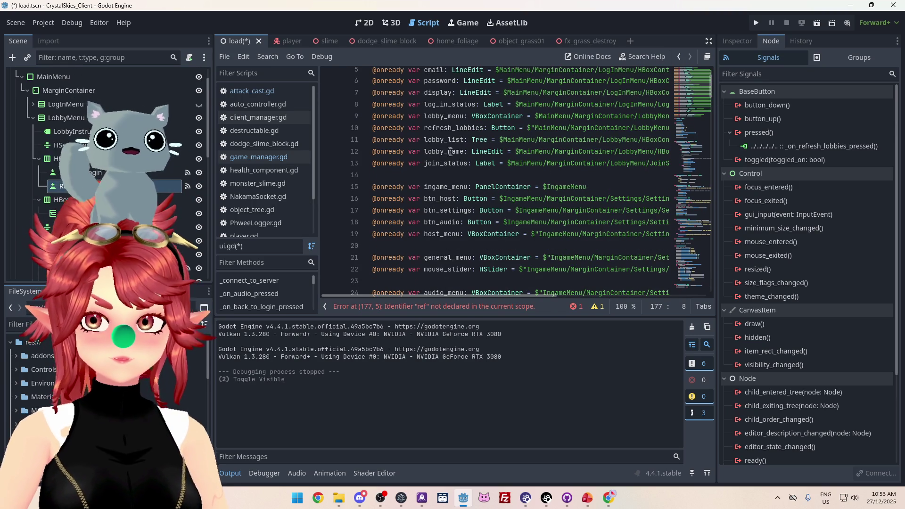
drag(430, 202, 444, 200)
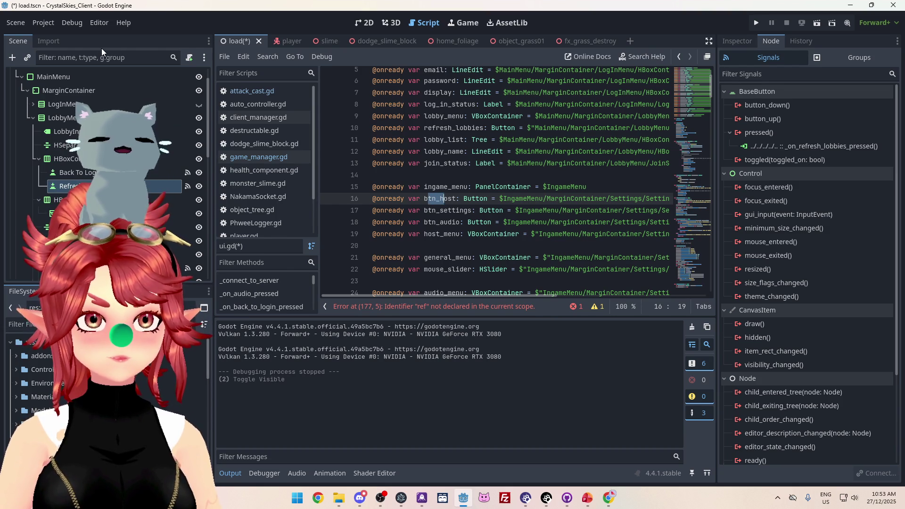
scroll(104, 174, down, 2)
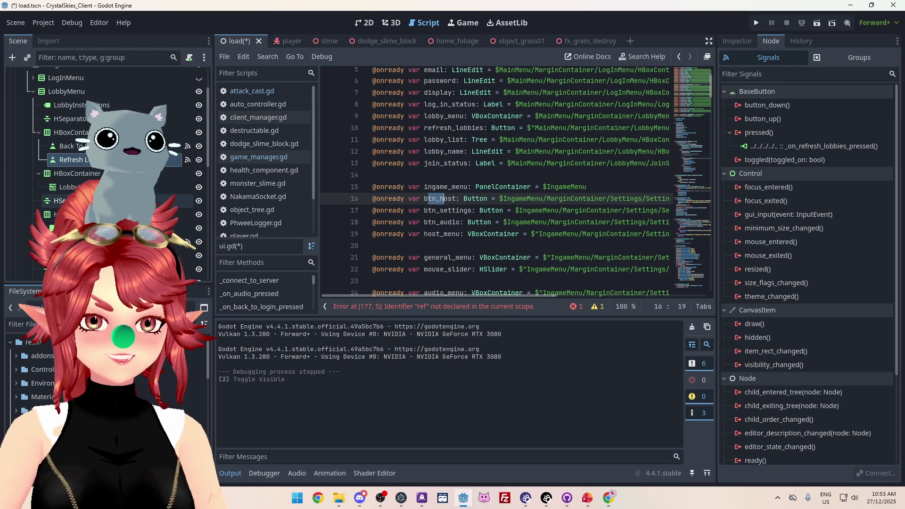
scroll(104, 175, down, 4)
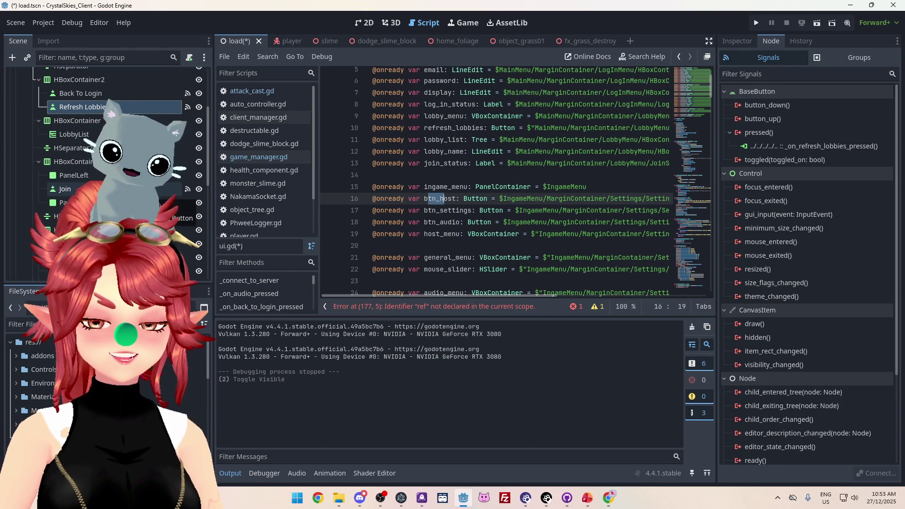
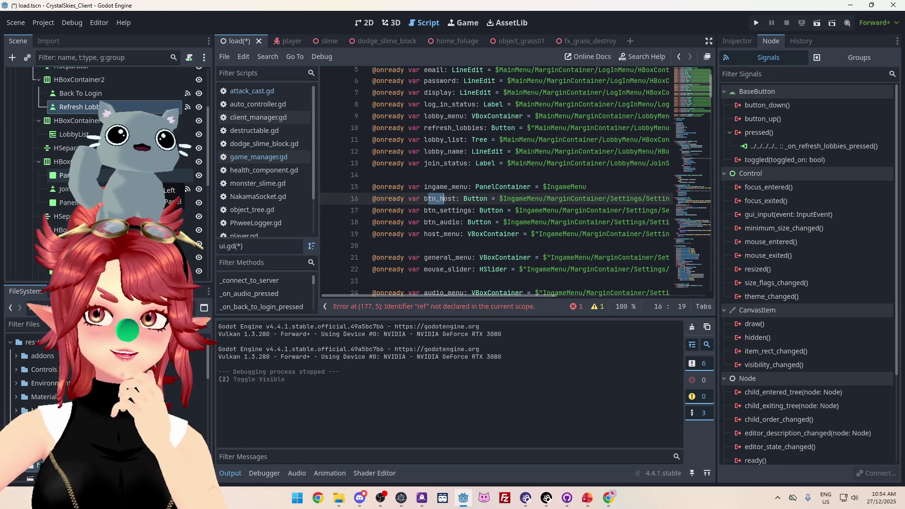
Bring the ToDo_BattleBranch presentation forward on its 'Things to do next' slide.
click(595, 502)
click(22, 147)
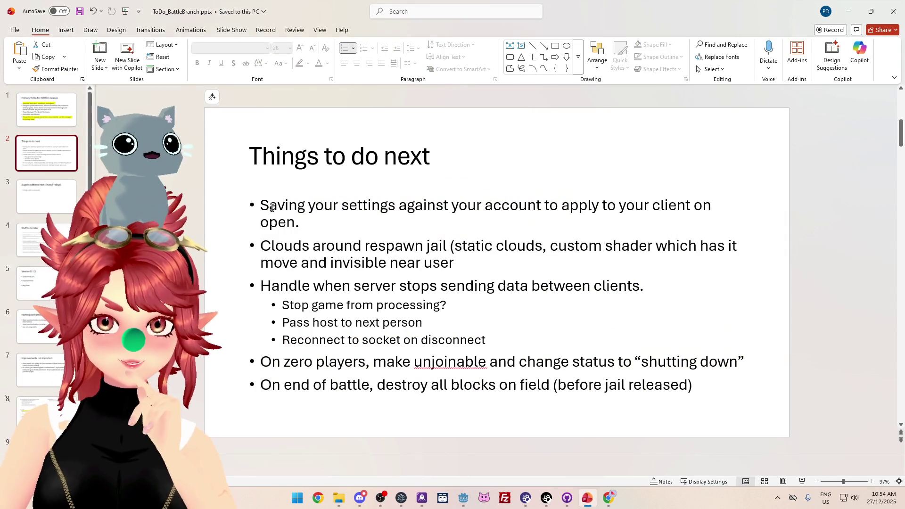
Append the bullet 'Display names only display if authenticated with your twitch account.' to Stuff to do later.
click(695, 383)
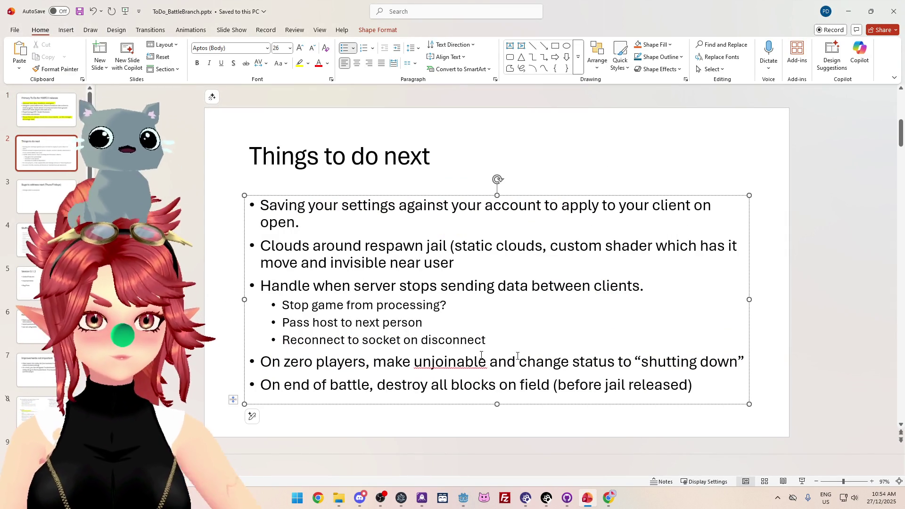
scroll(471, 306, down, 5)
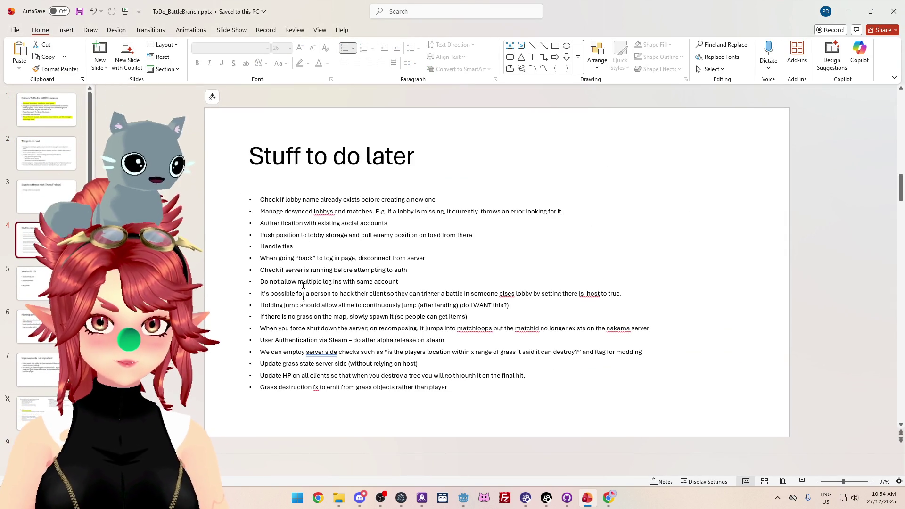
click(462, 387)
key(Return)
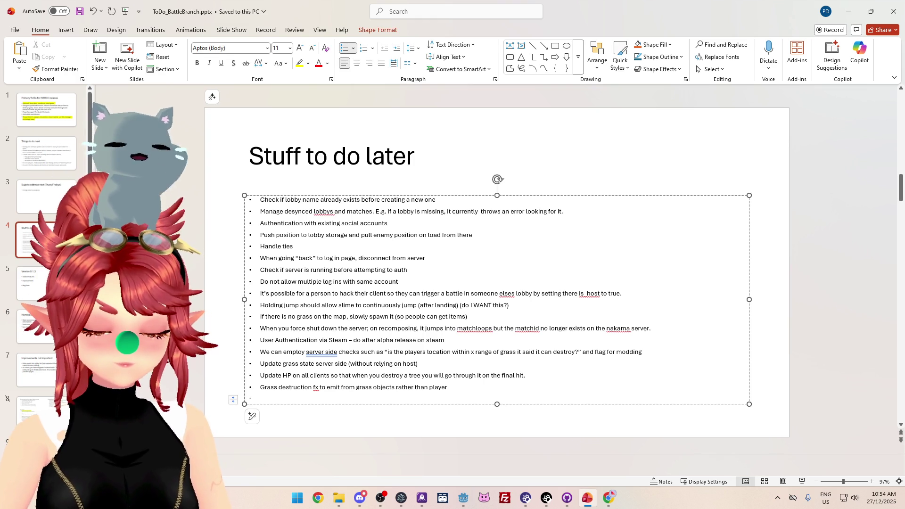
text(Display names only display if authenticated with your twitch account.)
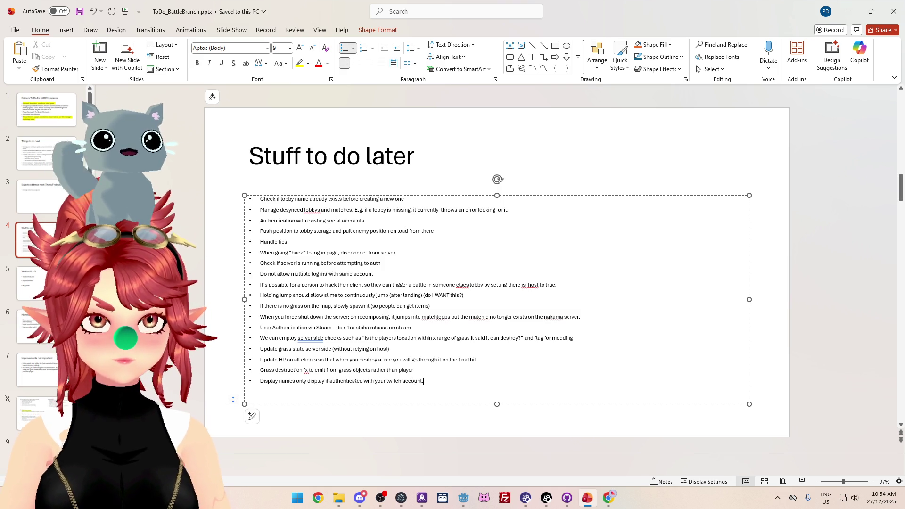
triple_click(317, 383)
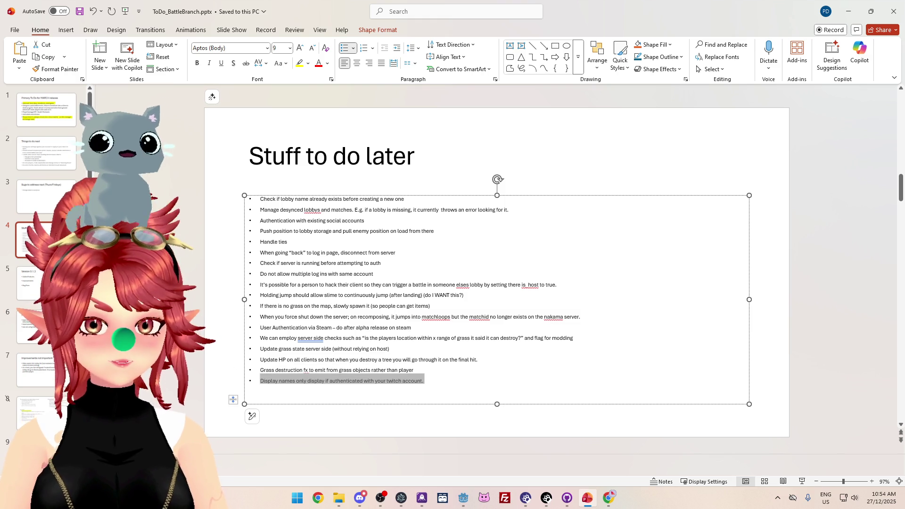
Replace the last bullet: usernames hidden unless twitch-authenticated; host can allow all or only twitch.
text(Host)
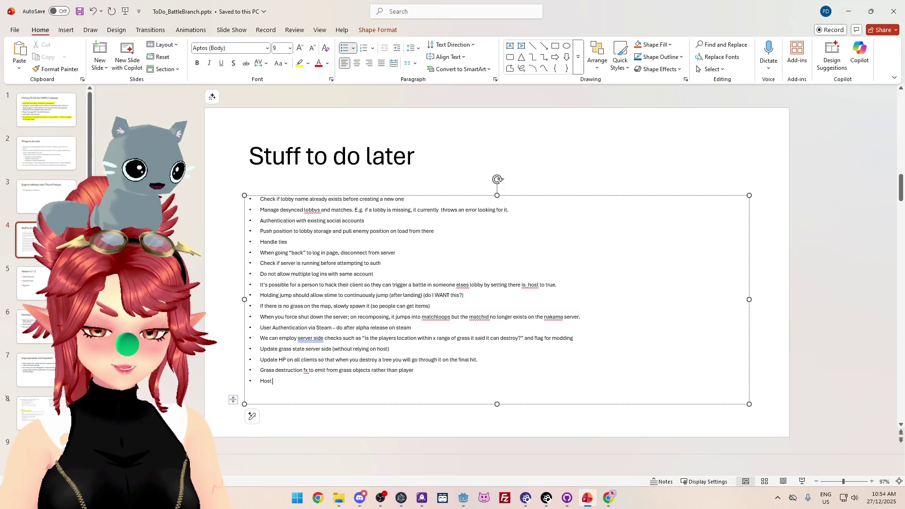
key(BackSpace)
key(BackSpace)
key(BackSpace)
text(B)
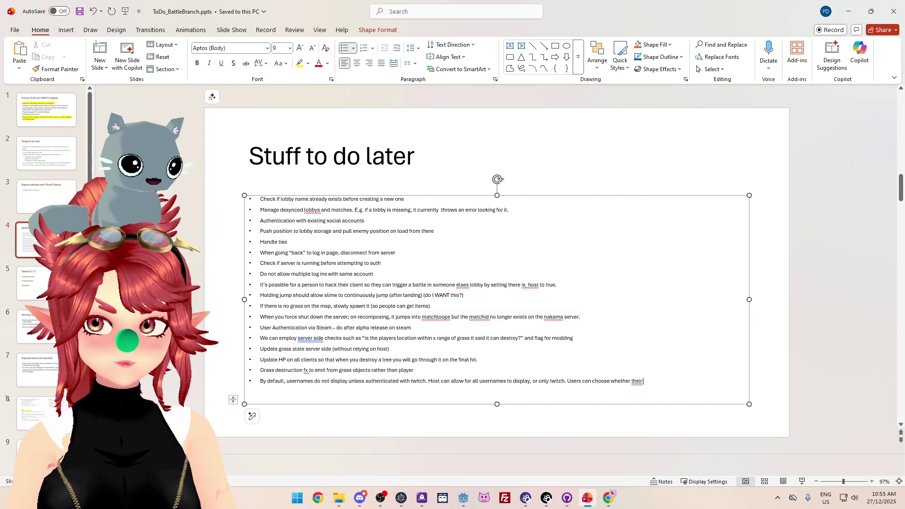
key(BackSpace)
key(BackSpace)
key(BackSpace)
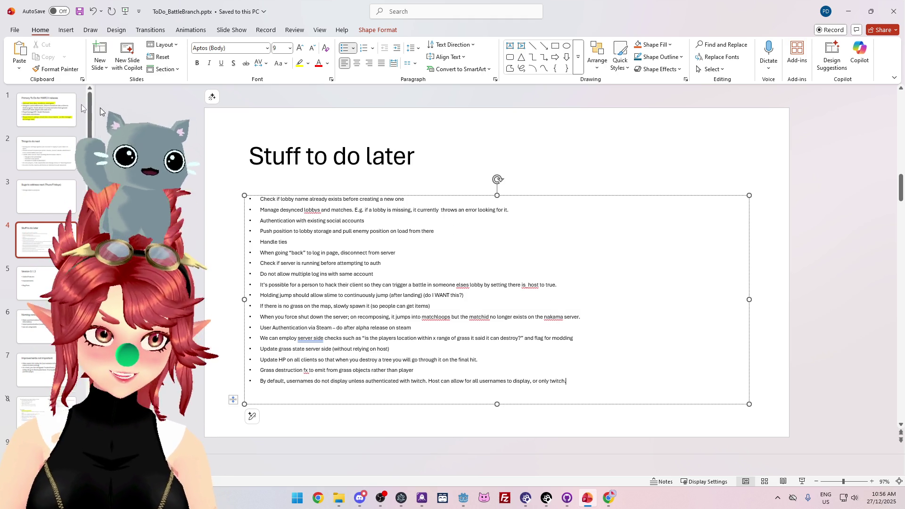
Flip through the Things to do next, Bugs to address next and Stuff to do later slides.
key(Home)
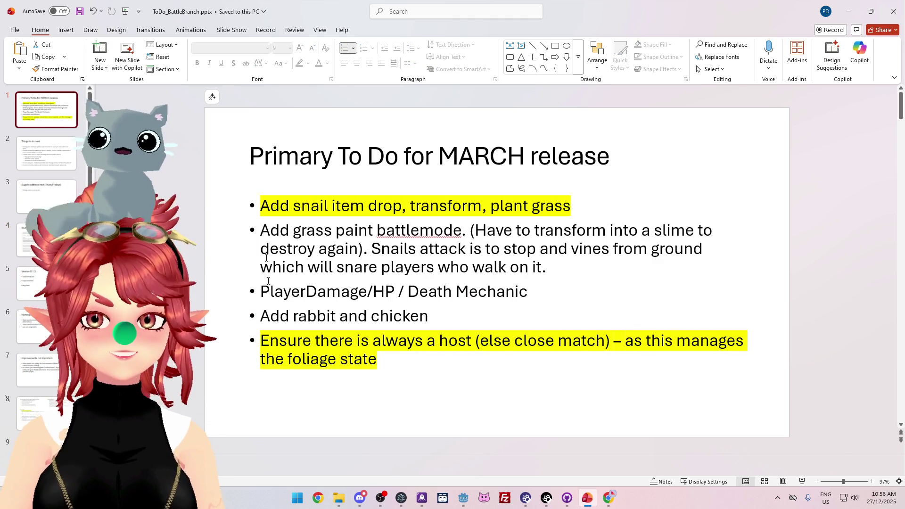
click(36, 156)
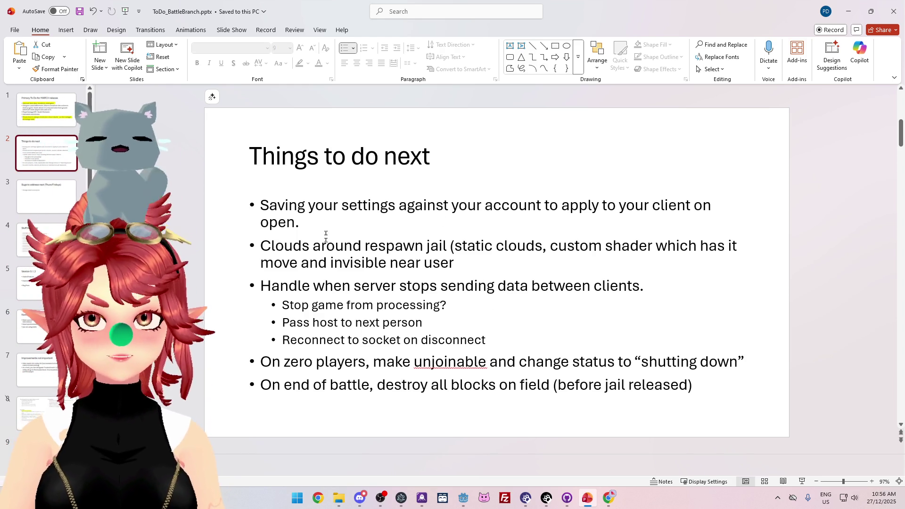
key(Up)
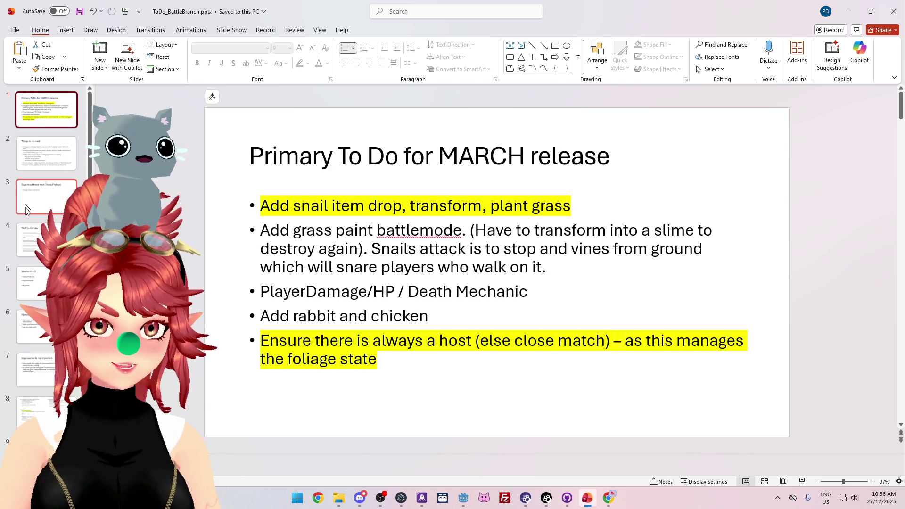
click(23, 236)
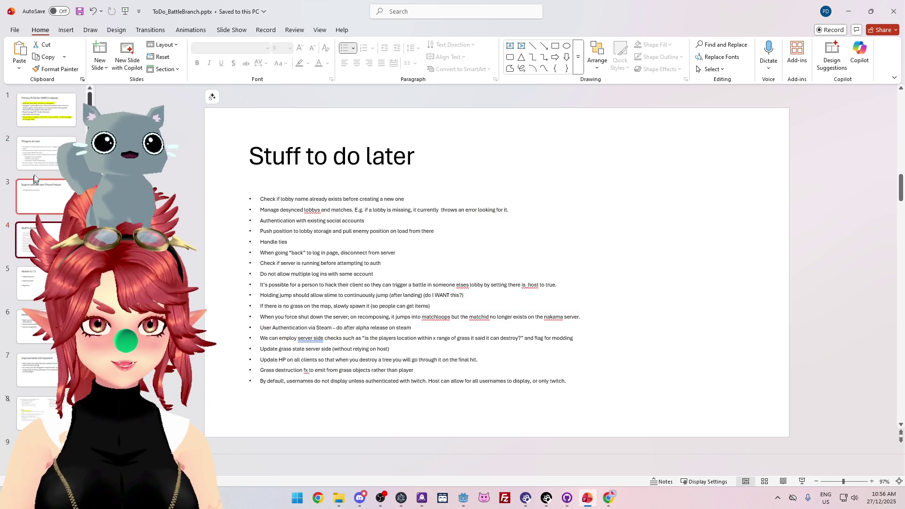
click(37, 191)
click(42, 155)
click(40, 195)
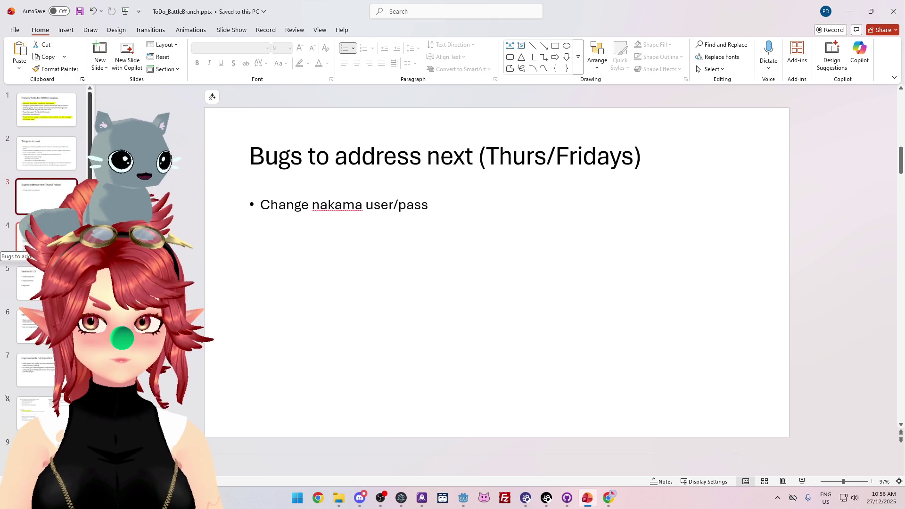
click(24, 237)
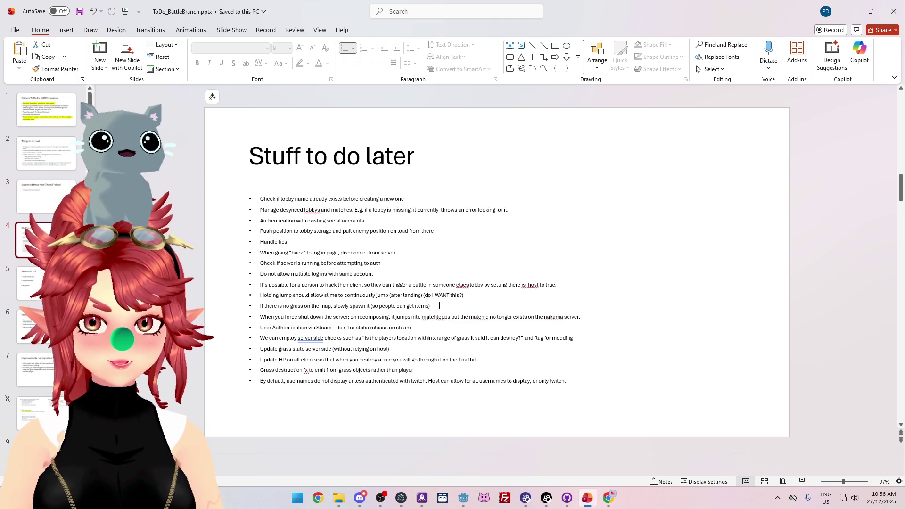
Return to the 'Primary To Do for MARCH release' slide and click into its bullet list.
click(35, 101)
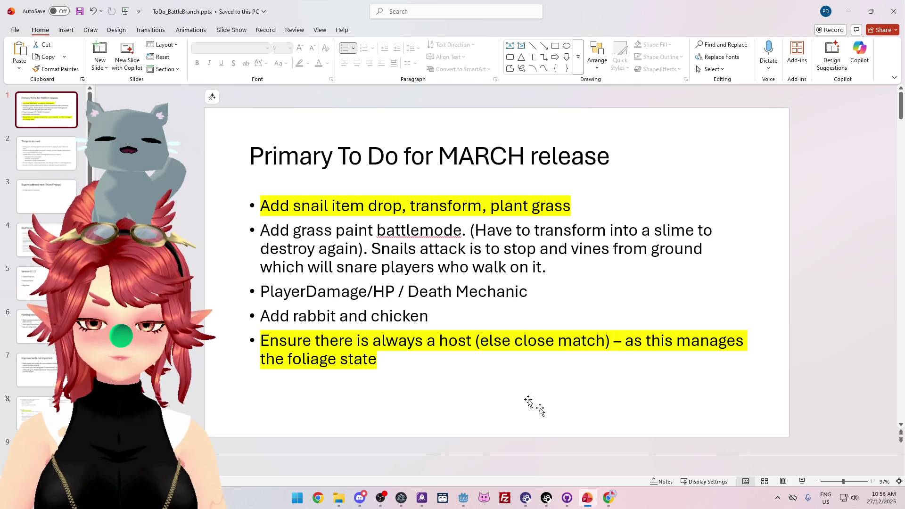
click(382, 359)
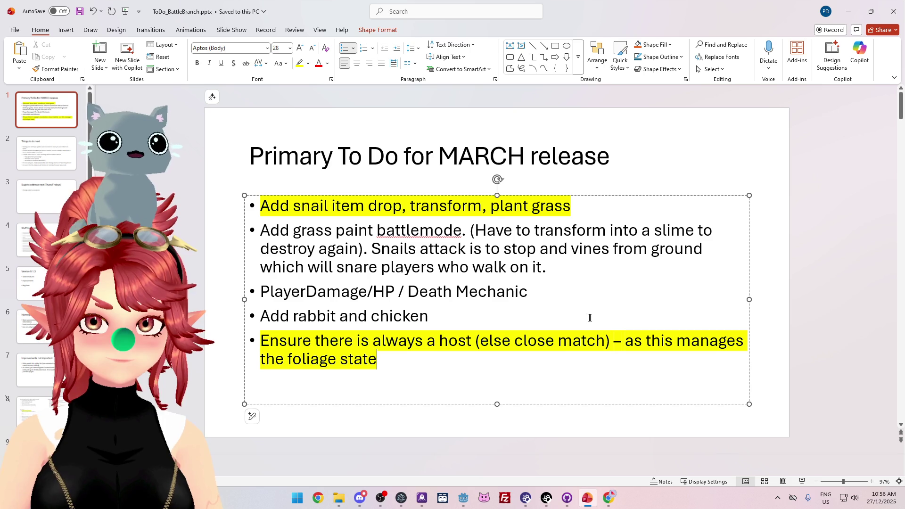
click(463, 498)
Rename the refresh_lobbies variable on line 10 of ui.gd to btn_refresh and save.
scroll(429, 198, down, 4)
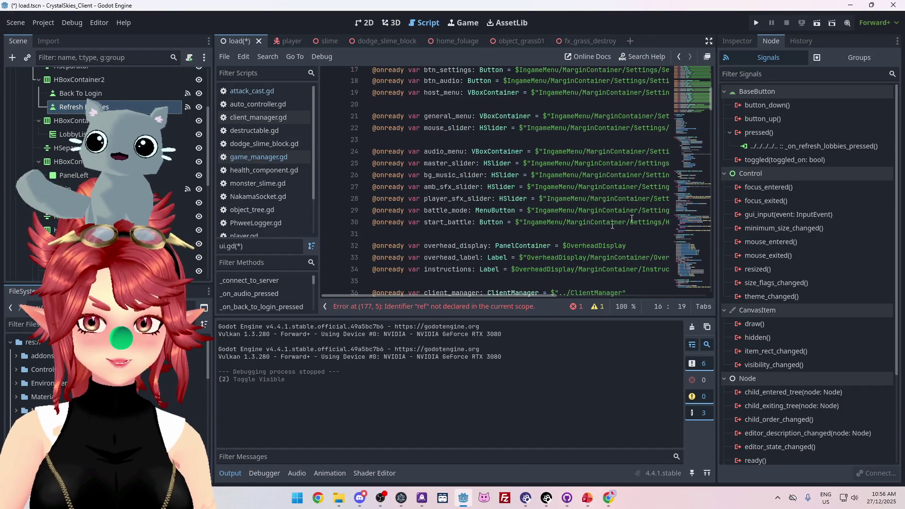
mouse_move(711, 102)
mouse_down()
mouse_move(711, 213)
mouse_move(703, 101)
mouse_up()
scroll(523, 149, up, 4)
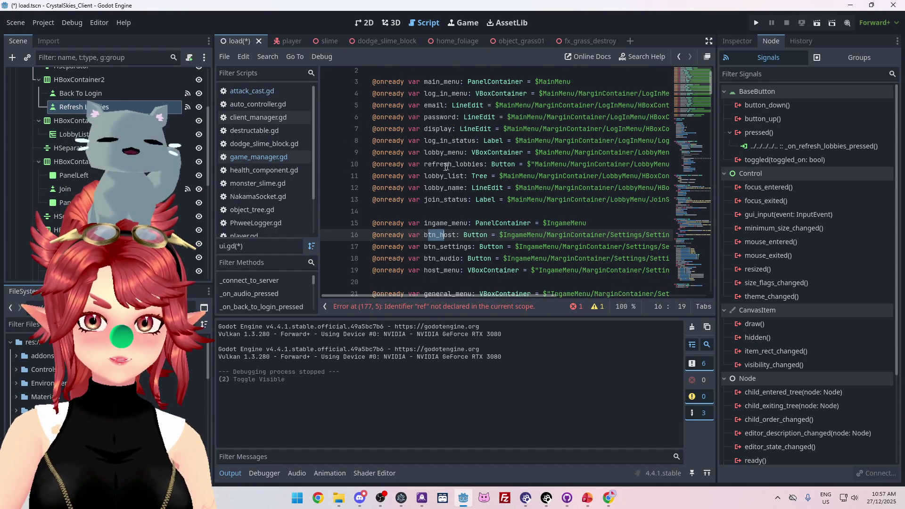
click(424, 165)
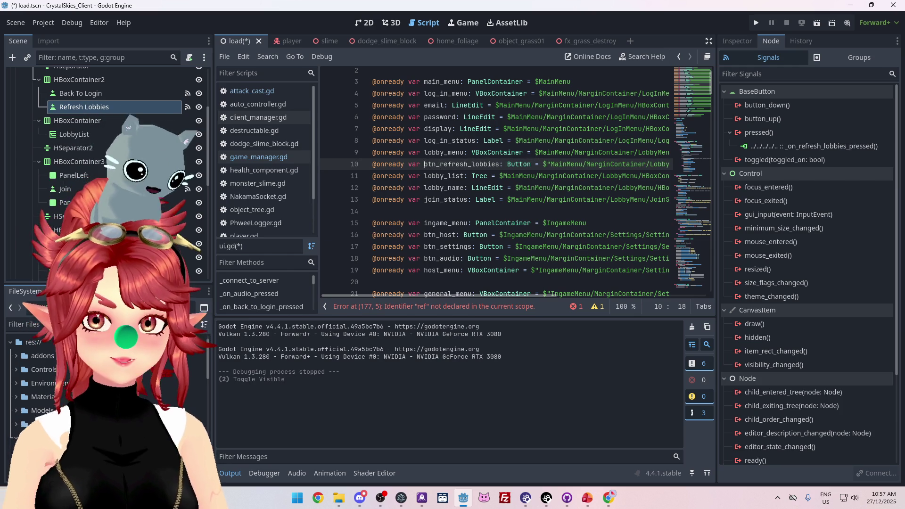
drag(488, 163, 471, 166)
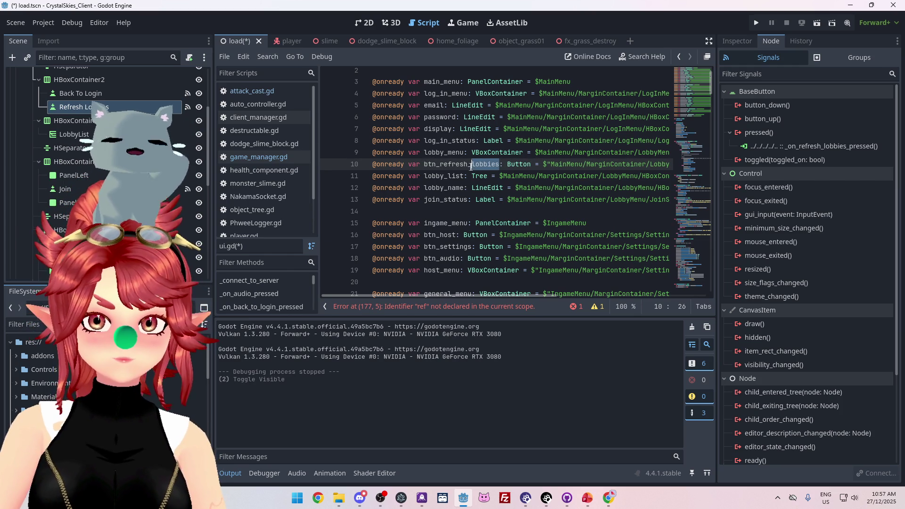
key(BackSpace)
click(448, 141)
key(ctrl+s)
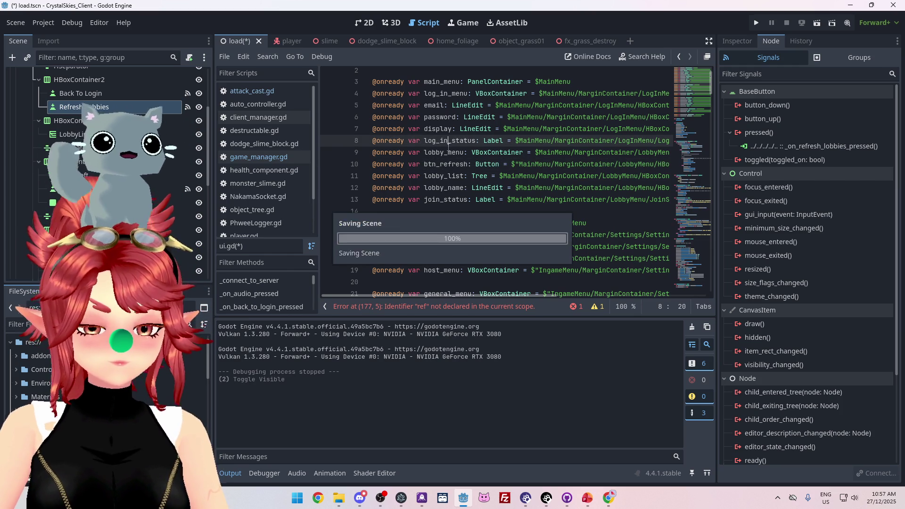
Replace the stray reference on line 177 with btn_refresh followed by a dot.
click(699, 152)
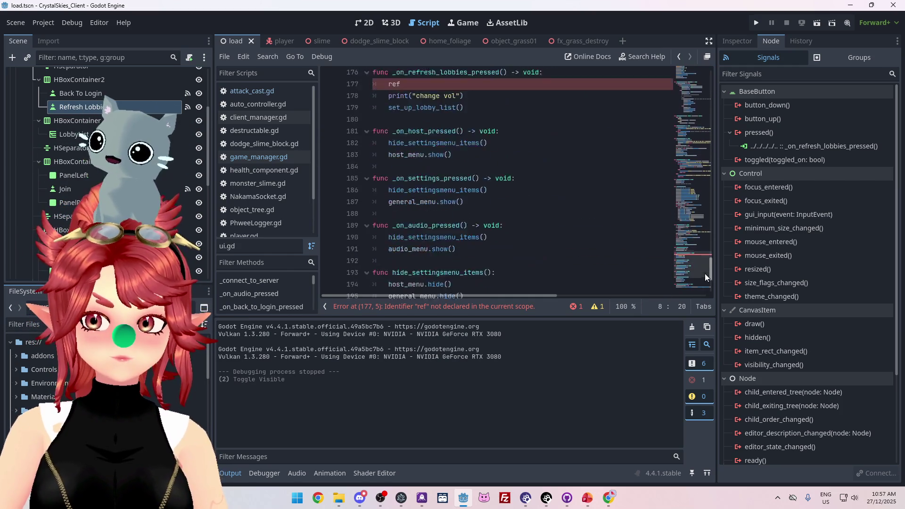
drag(404, 139, 390, 136)
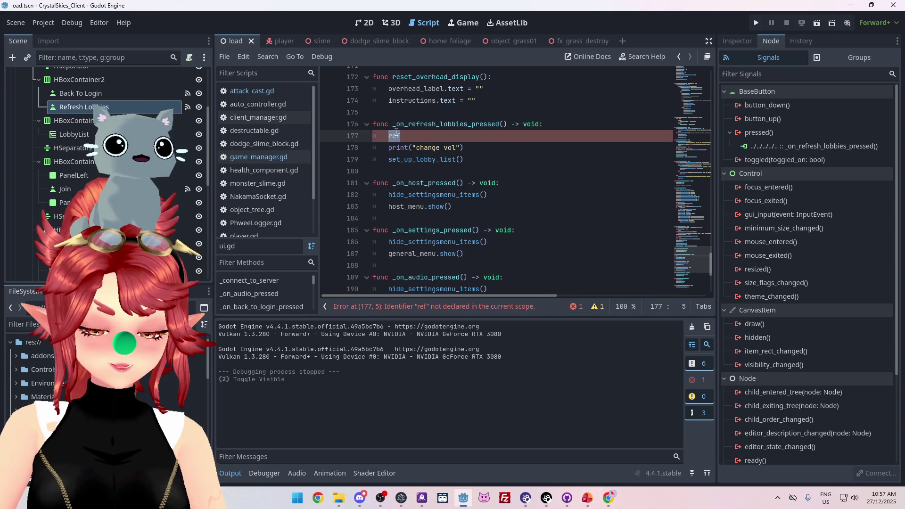
text(btn_r)
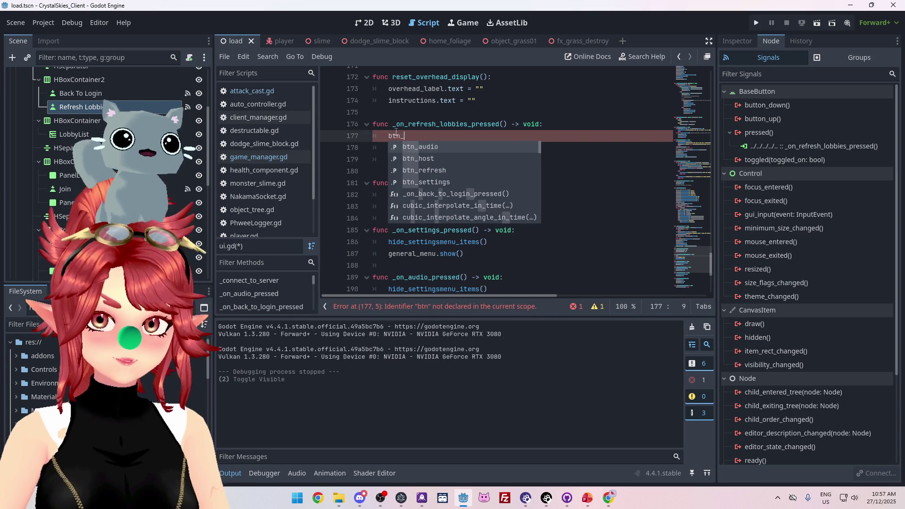
key(Return)
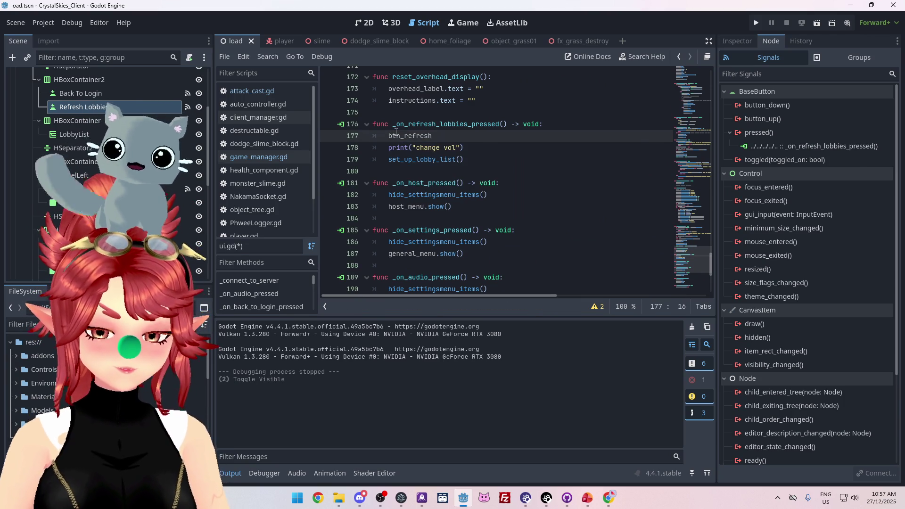
text(.)
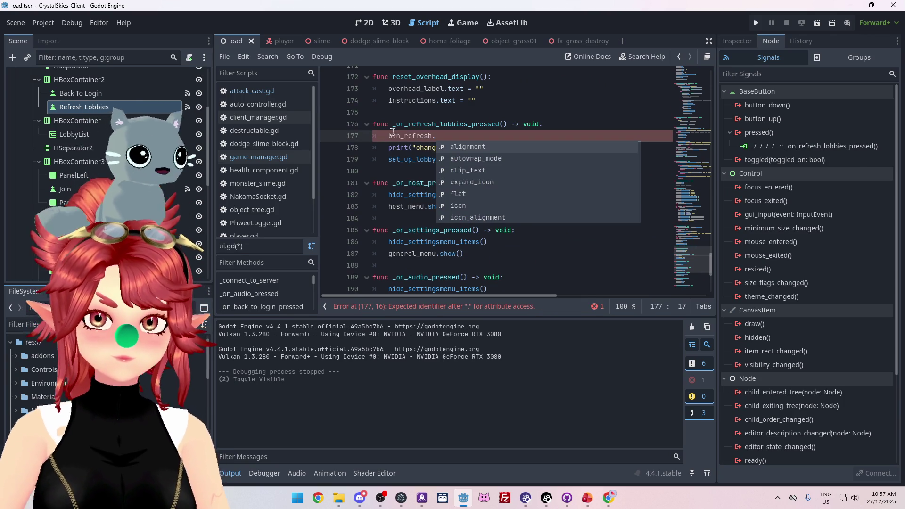
scroll(515, 197, down, 16)
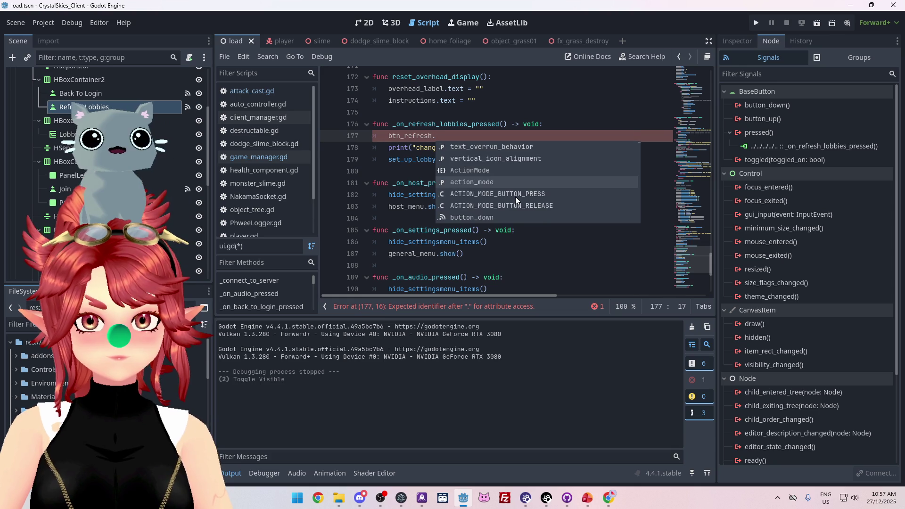
text(ena)
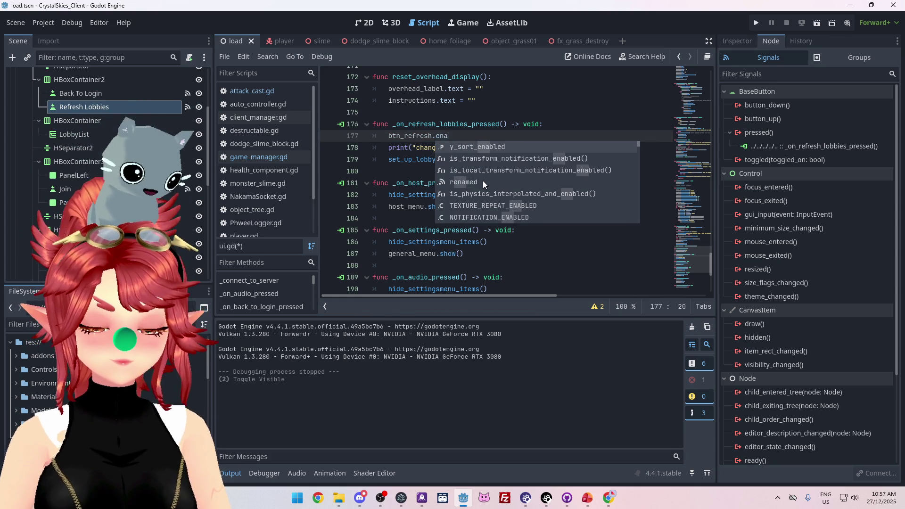
text(bl)
key(BackSpace)
key(BackSpace)
key(BackSpace)
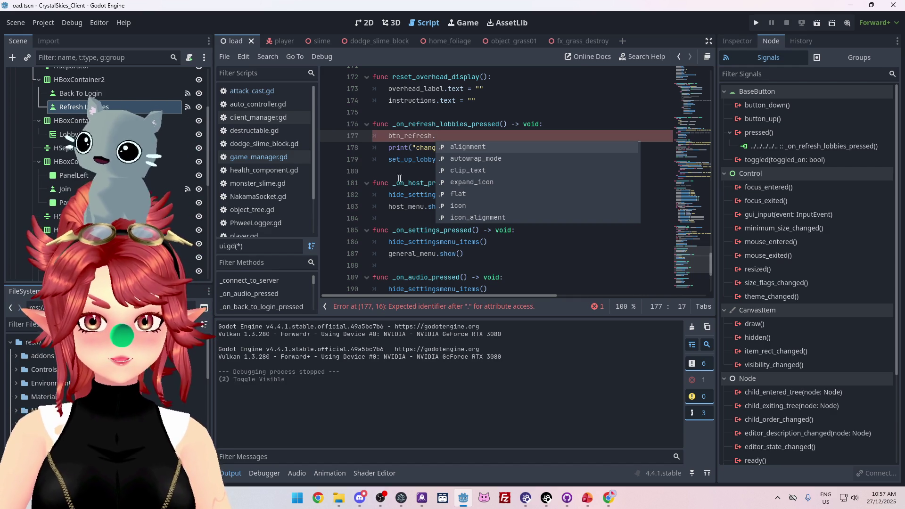
Complete line 177 as btn_refresh.disabled = true.
scroll(491, 197, down, 2)
scroll(491, 195, up, 10)
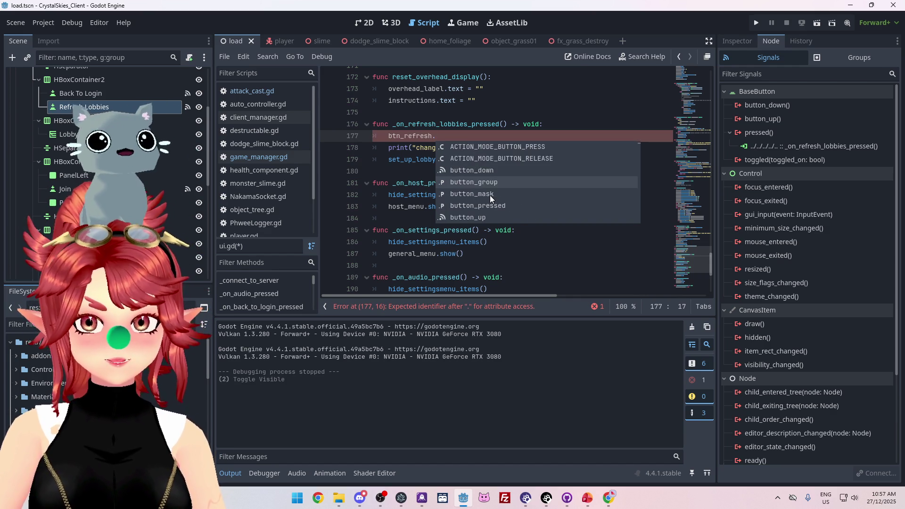
click(456, 170)
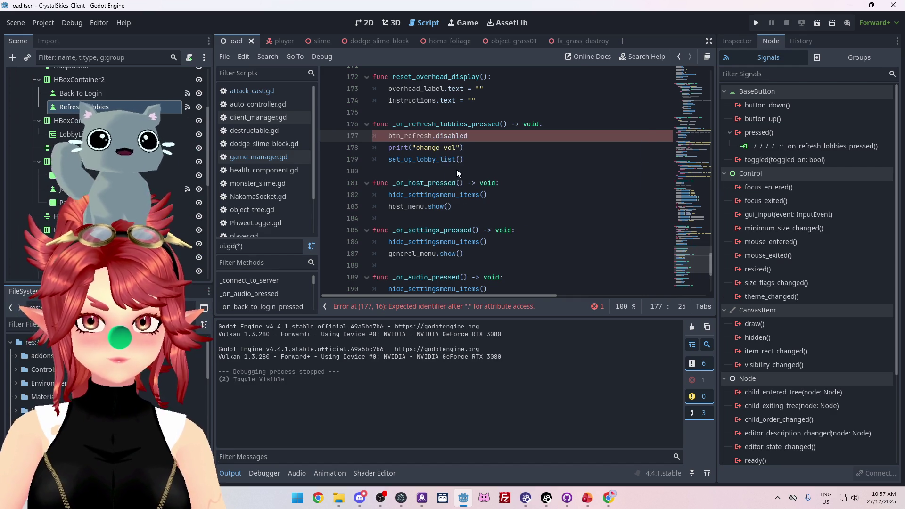
key(Down)
key(Down)
key(Down)
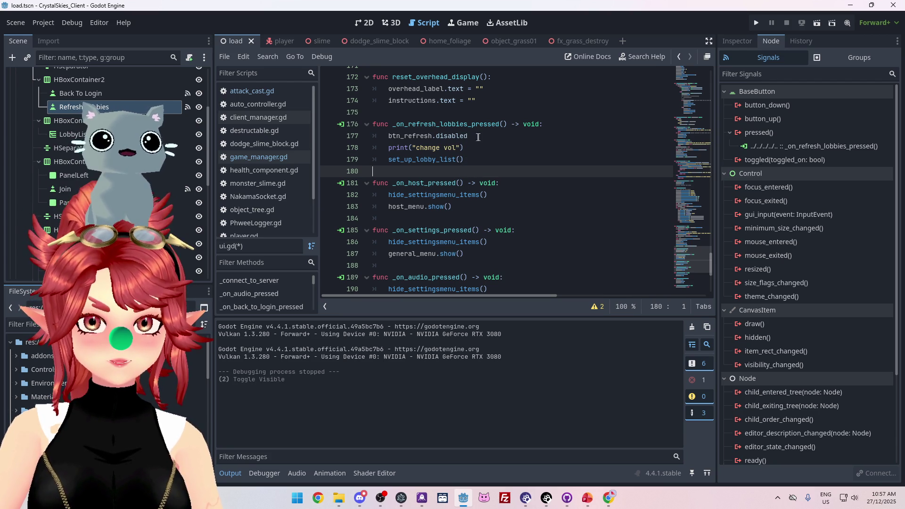
click(482, 136)
text(rue)
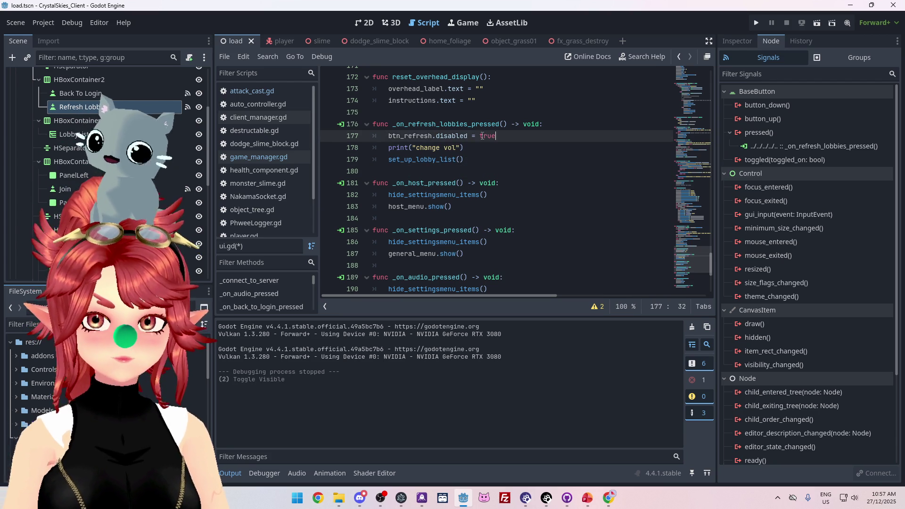
key(Down)
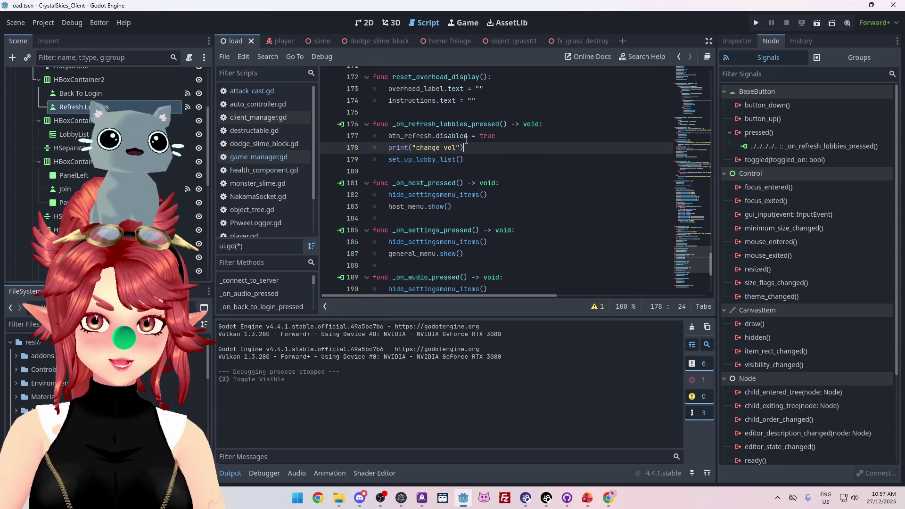
click(408, 161)
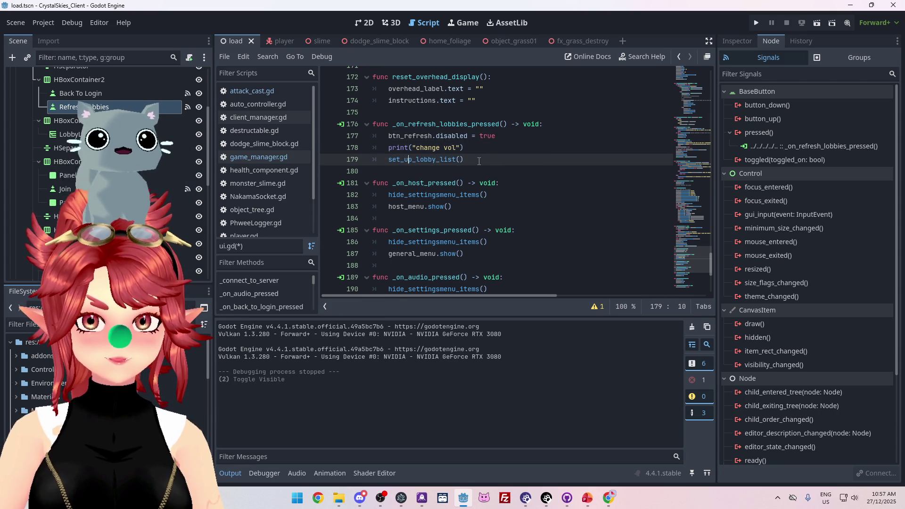
Look over the set_up_lobby_list definition and game_manager.gd, then return to ui.gd.
ctrl+click(428, 162)
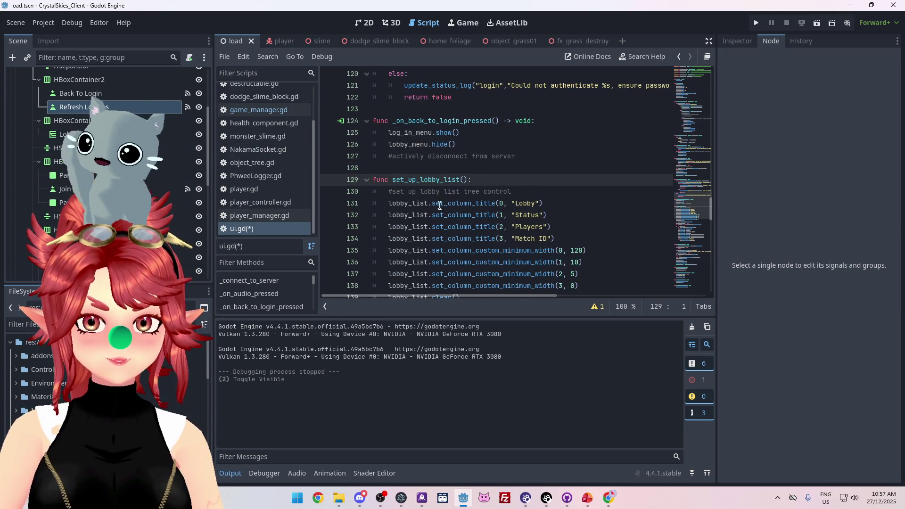
scroll(404, 145, down, 5)
scroll(404, 144, down, 1)
scroll(442, 240, up, 3)
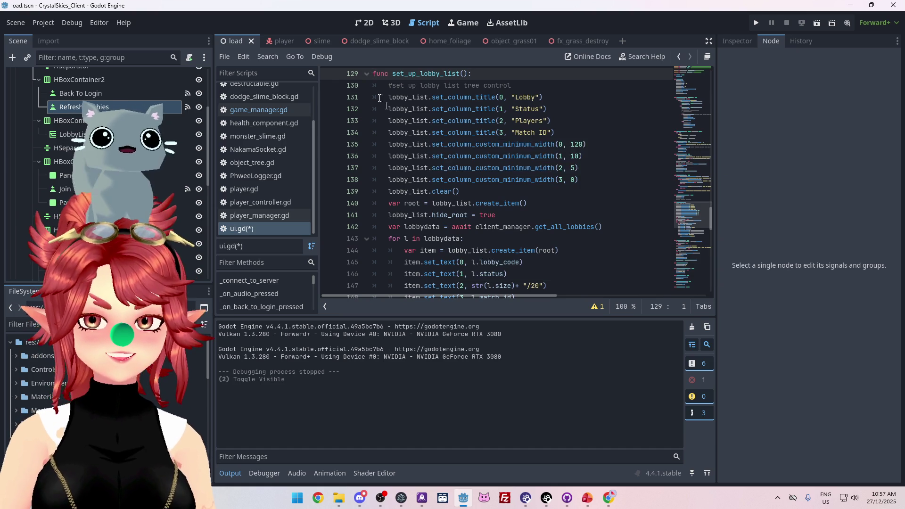
scroll(420, 134, down, 1)
scroll(414, 132, up, 2)
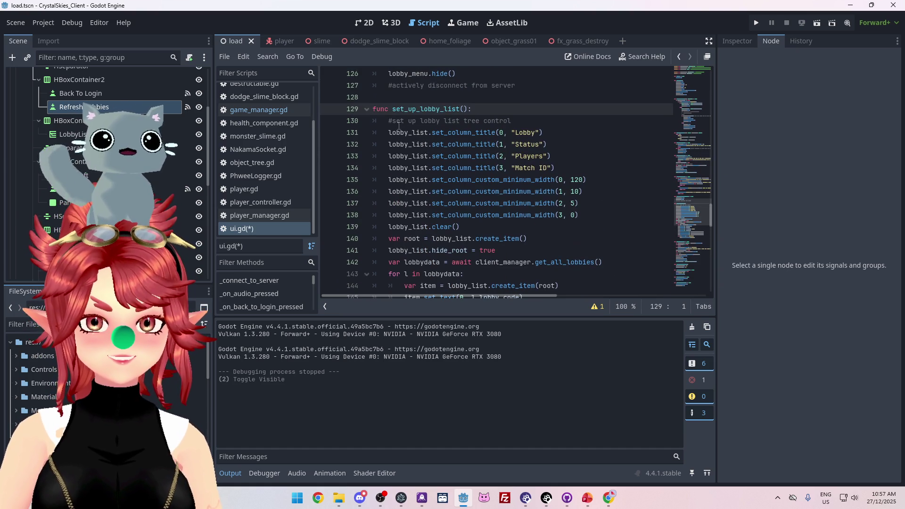
click(263, 114)
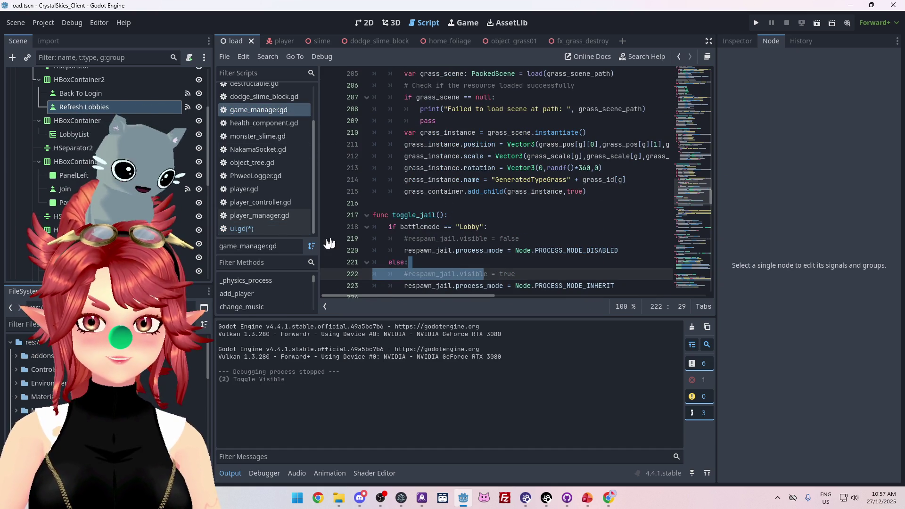
click(266, 228)
scroll(473, 210, up, 6)
scroll(473, 210, up, 8)
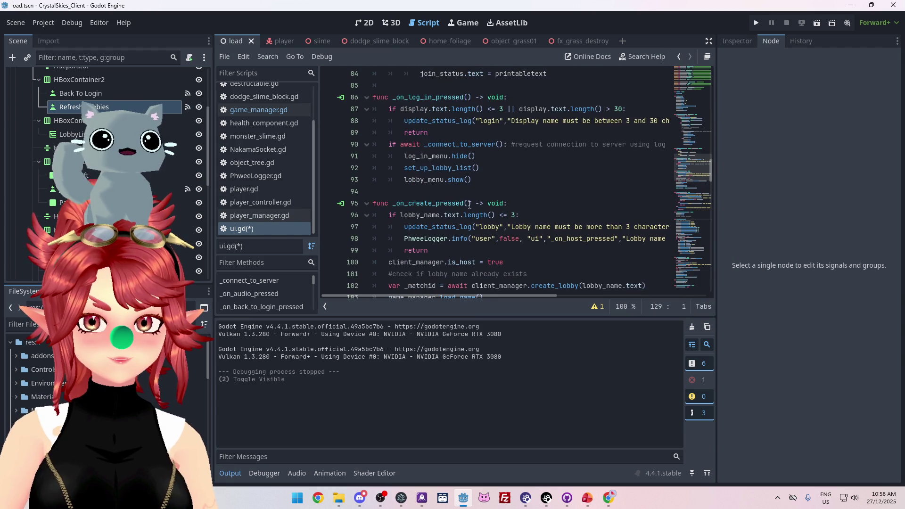
scroll(469, 204, up, 1)
scroll(469, 203, up, 8)
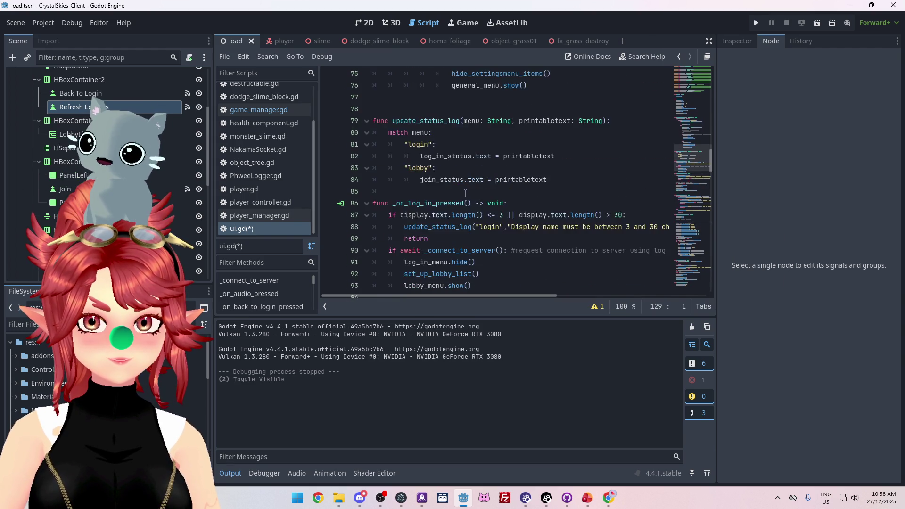
scroll(465, 194, up, 9)
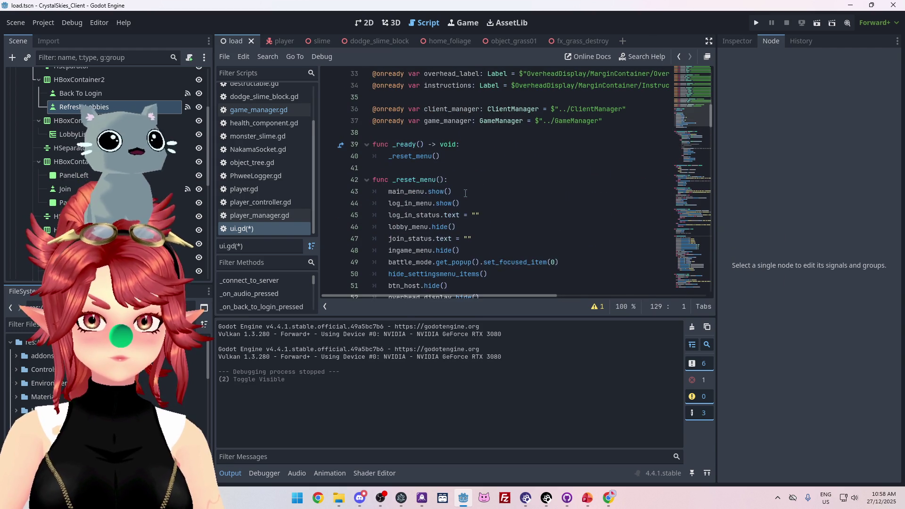
scroll(465, 194, down, 7)
scroll(465, 194, down, 5)
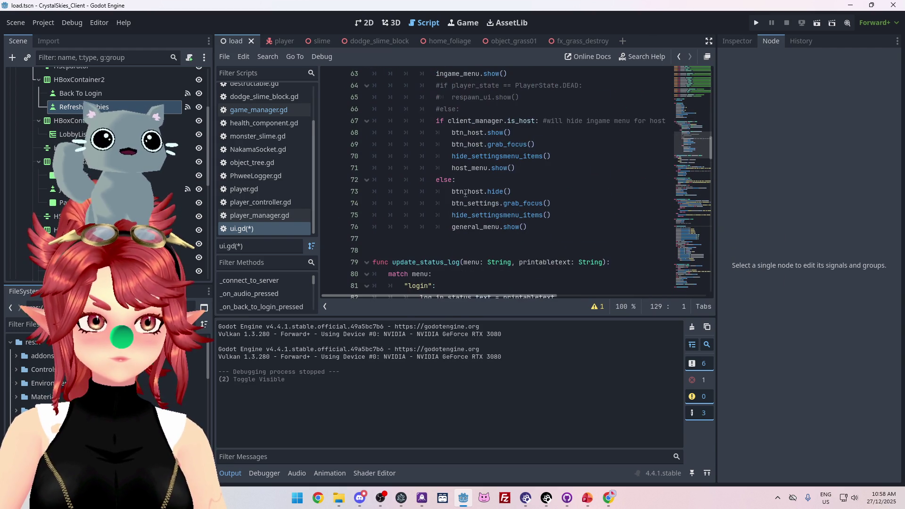
Duplicate btn_refresh.disabled = true onto a new line after set_up_lobby_list().
click(771, 41)
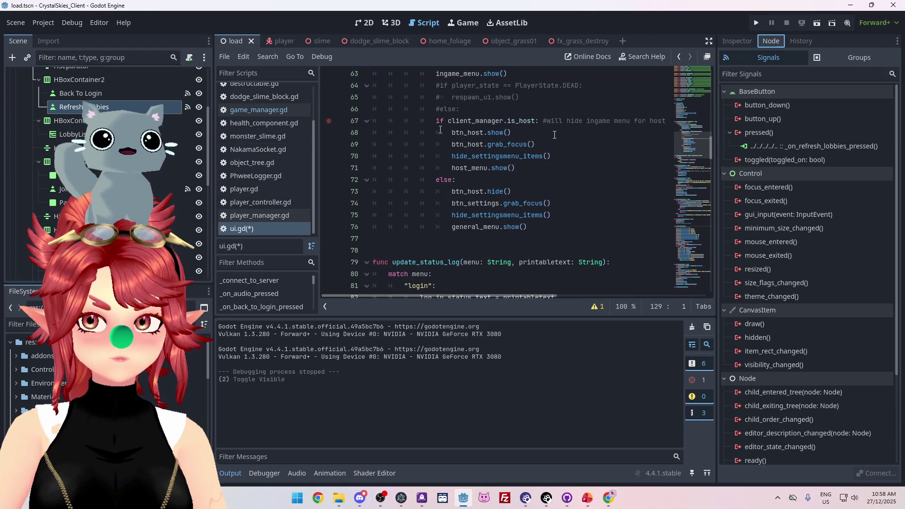
double_click(762, 142)
click(411, 236)
drag(496, 192, 389, 191)
key(ctrl+c)
click(481, 219)
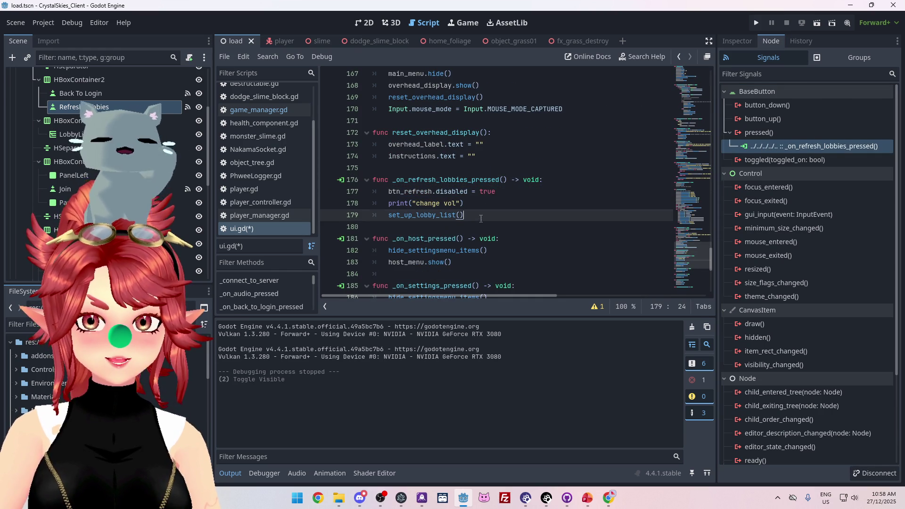
key(Return)
key(ctrl+v)
Check set_up_lobby_list's definition again, then return to the _on_refresh_lobbies_pressed handler.
mouse_move(415, 215)
mouse_down()
mouse_move(423, 216)
mouse_move(415, 226)
mouse_move(460, 227)
mouse_move(421, 215)
mouse_move(442, 215)
mouse_up()
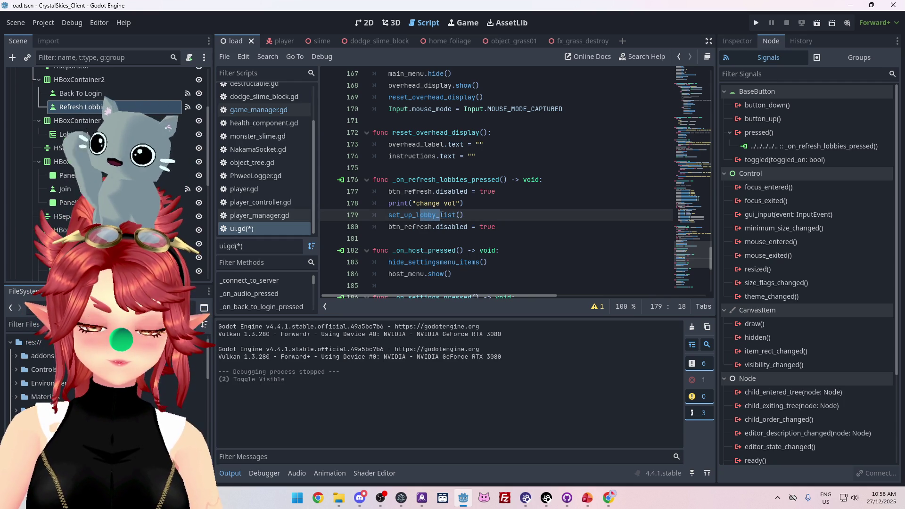
click(449, 215)
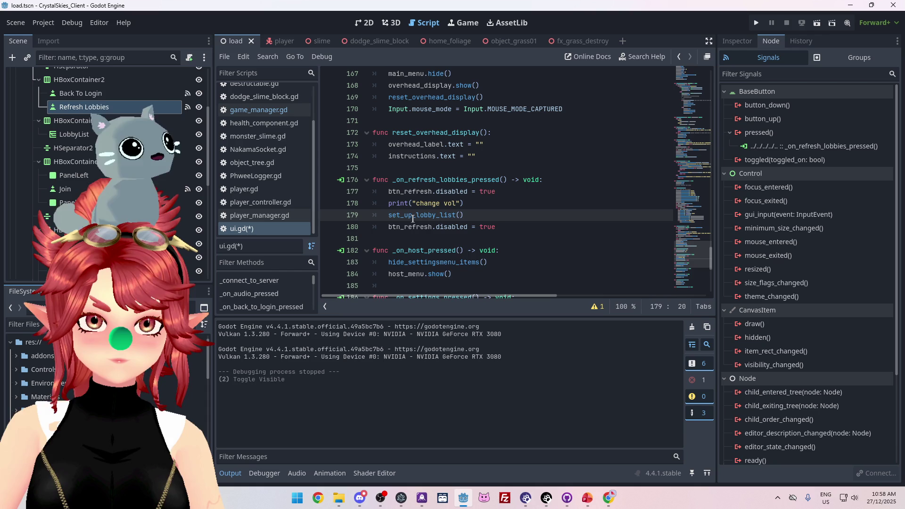
ctrl+click(410, 215)
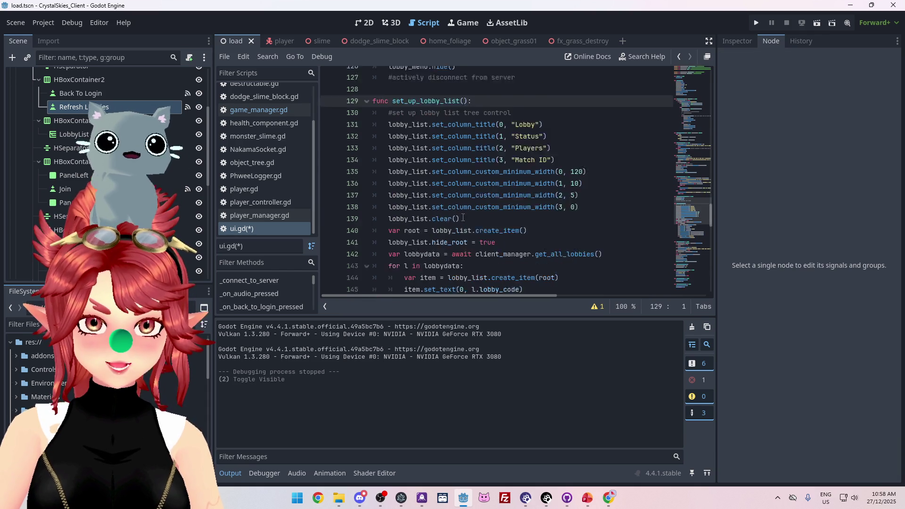
scroll(432, 185, down, 2)
scroll(442, 163, up, 4)
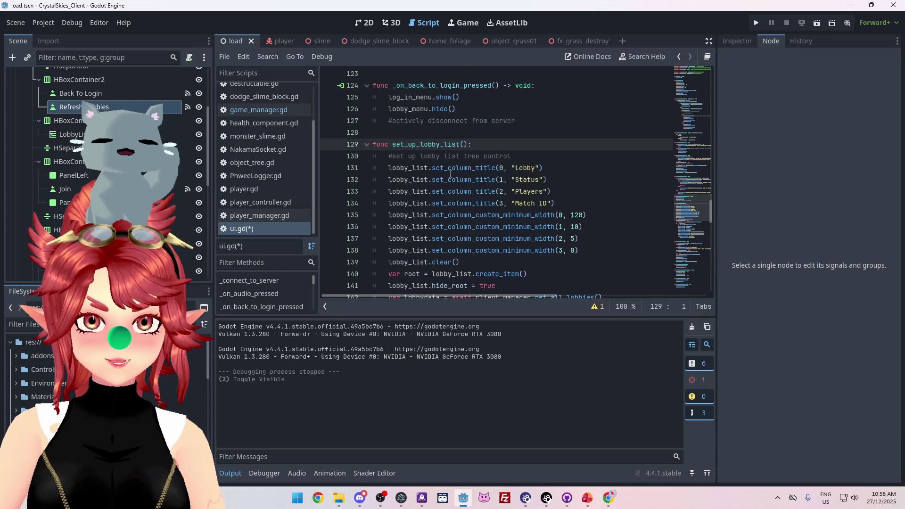
scroll(437, 202, down, 2)
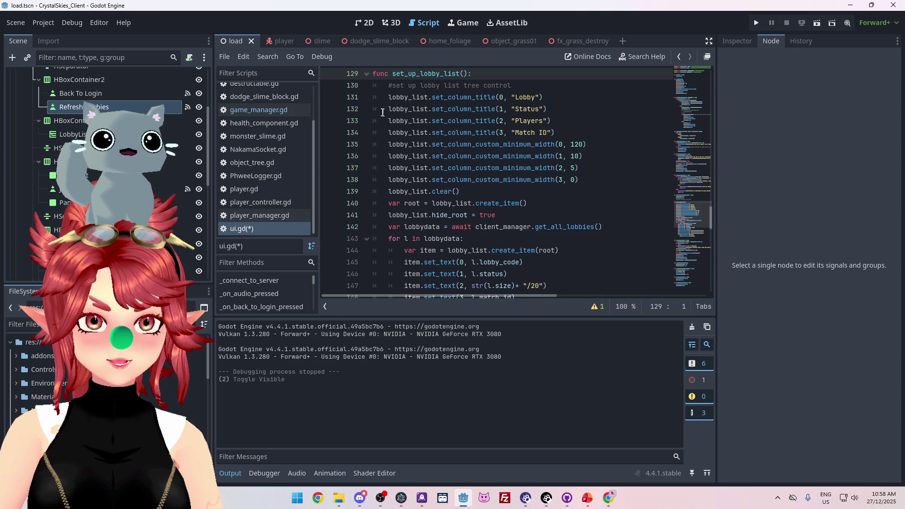
click(82, 106)
click(759, 145)
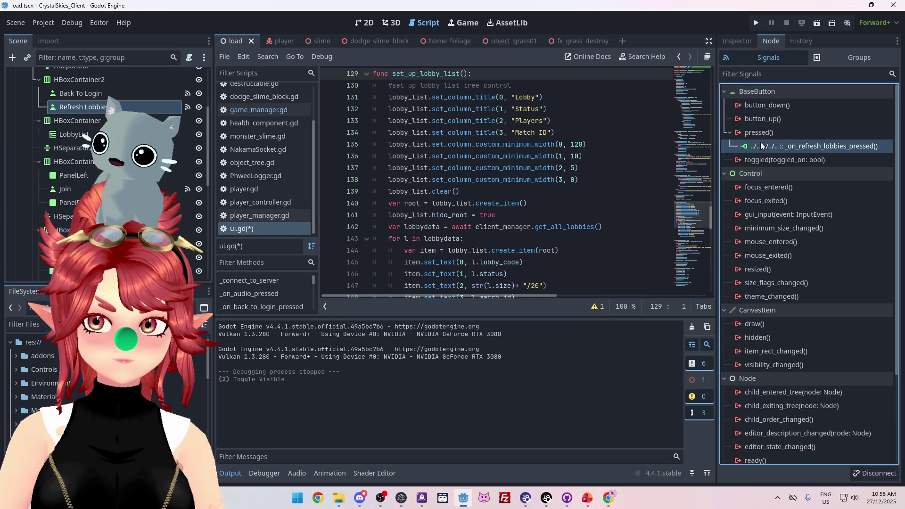
double_click(774, 144)
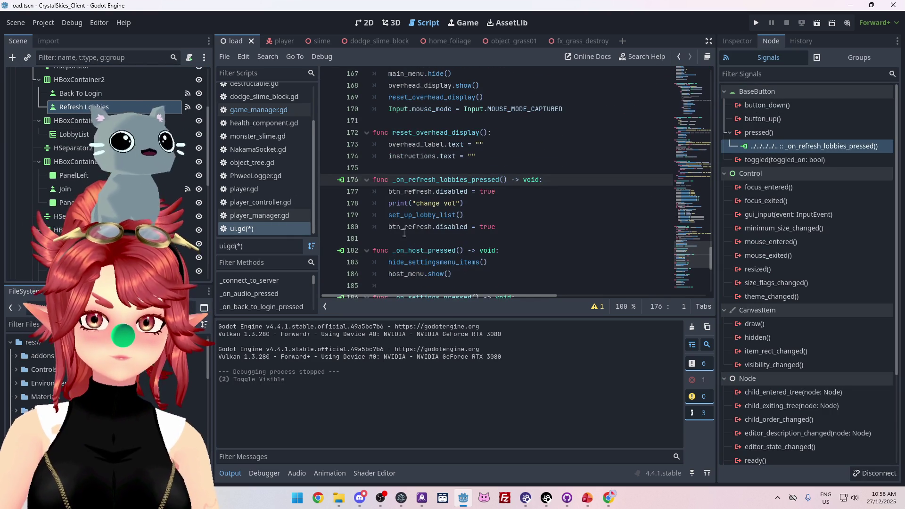
Prefix set_up_lobby_list() with await, change the copied line to false, save and run the project.
click(389, 215)
text(await)
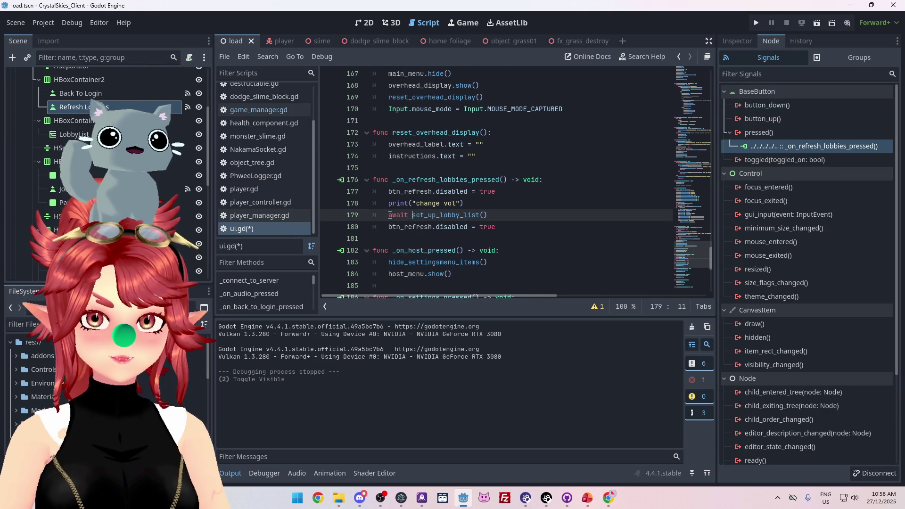
click(549, 239)
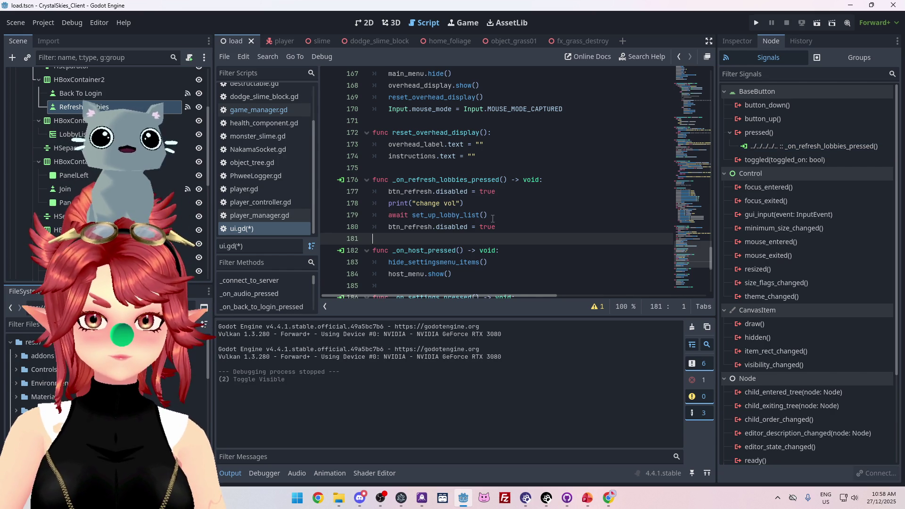
click(451, 227)
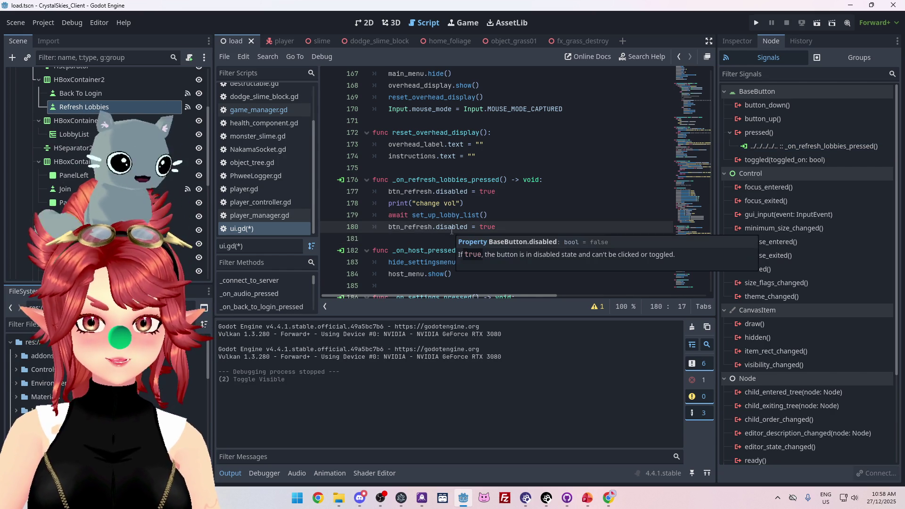
double_click(481, 228)
text(false)
key(ctrl+s)
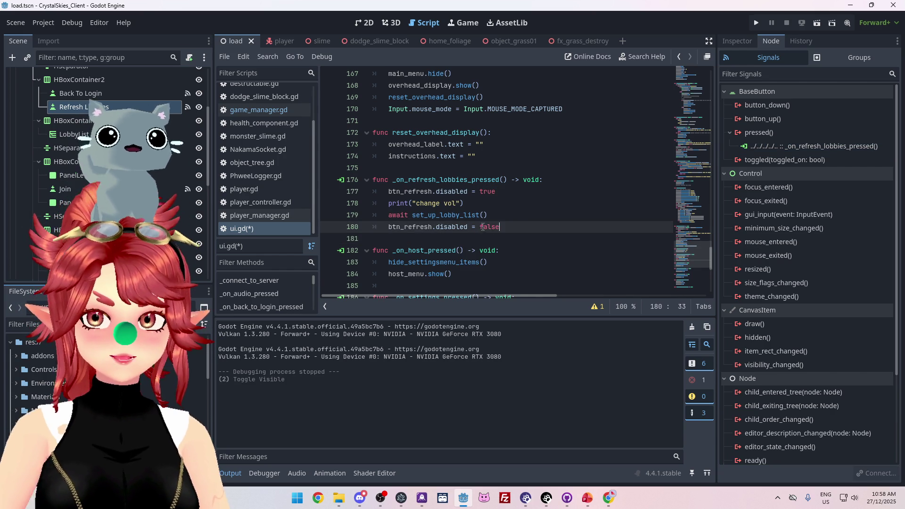
click(469, 203)
click(756, 24)
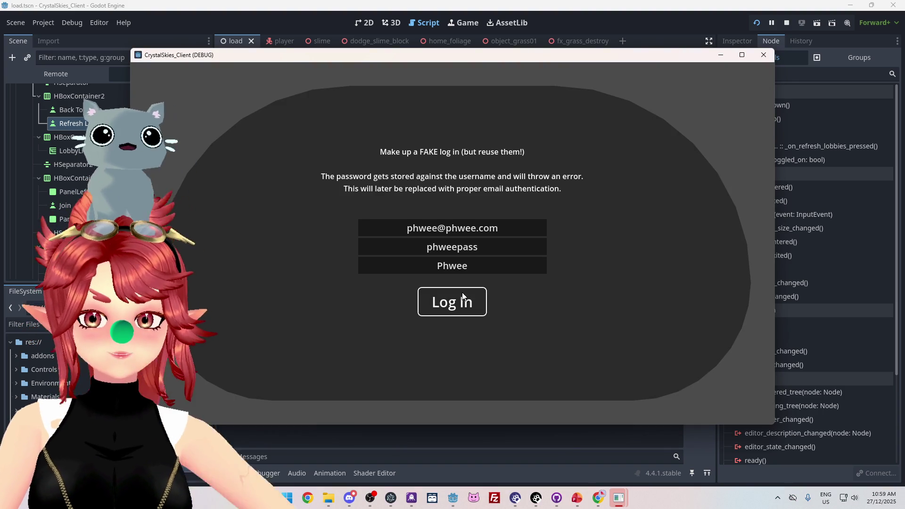
Log in to the running game, press Refresh Lobbies repeatedly to watch it disable, then close it.
click(464, 302)
click(538, 165)
click(538, 164)
click(538, 165)
click(538, 165)
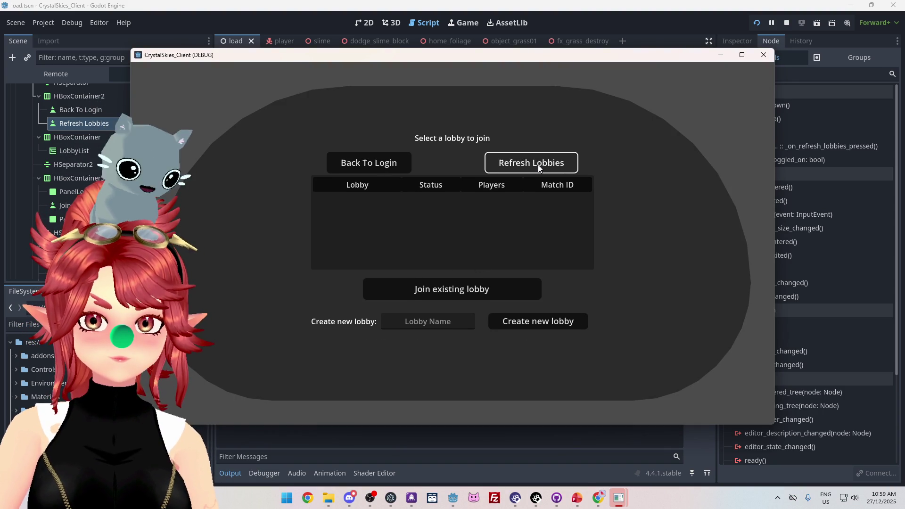
click(538, 165)
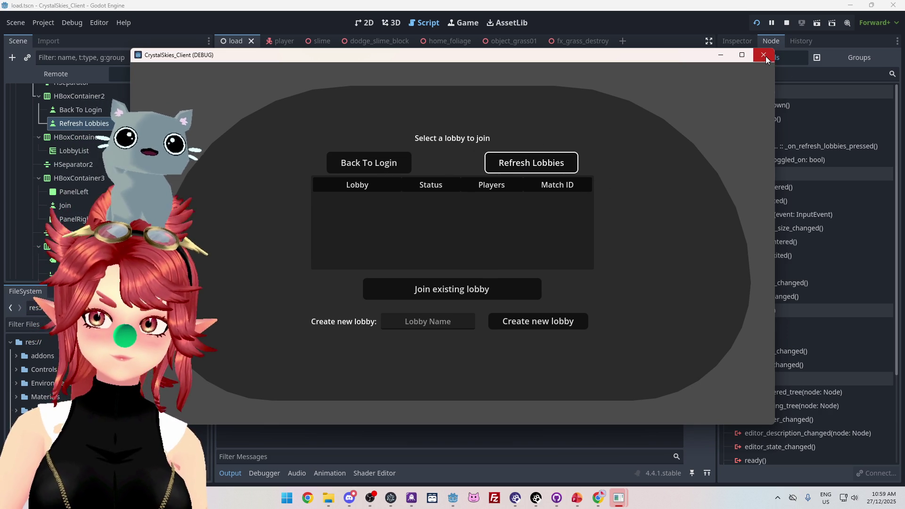
click(784, 23)
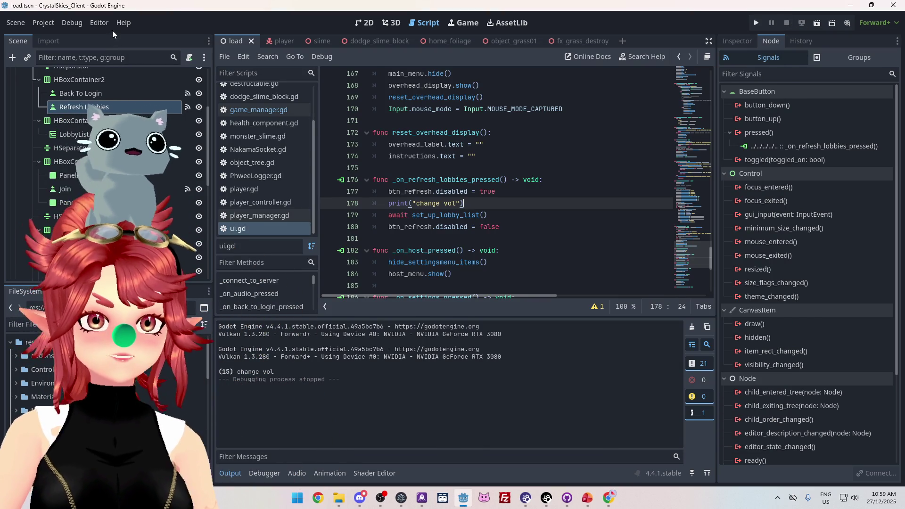
Select the Refresh Lobbies button and scroll its Inspector to the Theme Overrides styles.
scroll(60, 176, up, 4)
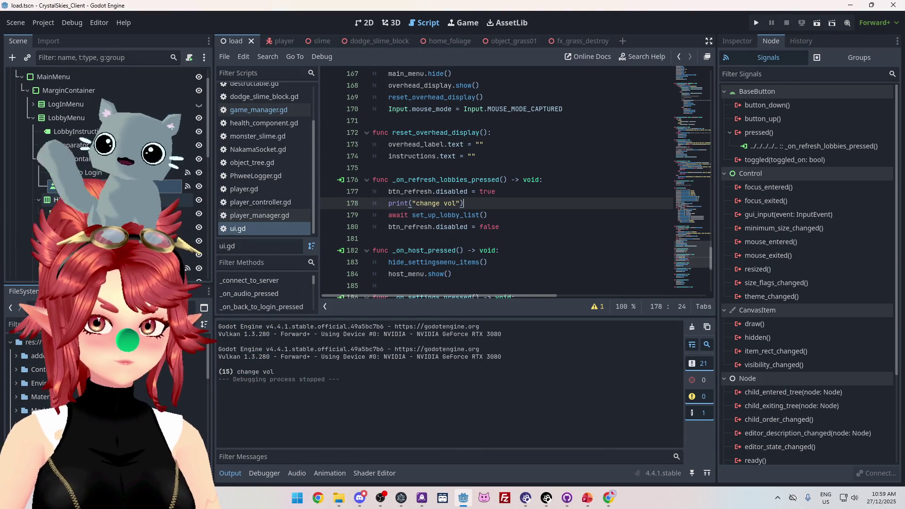
click(84, 186)
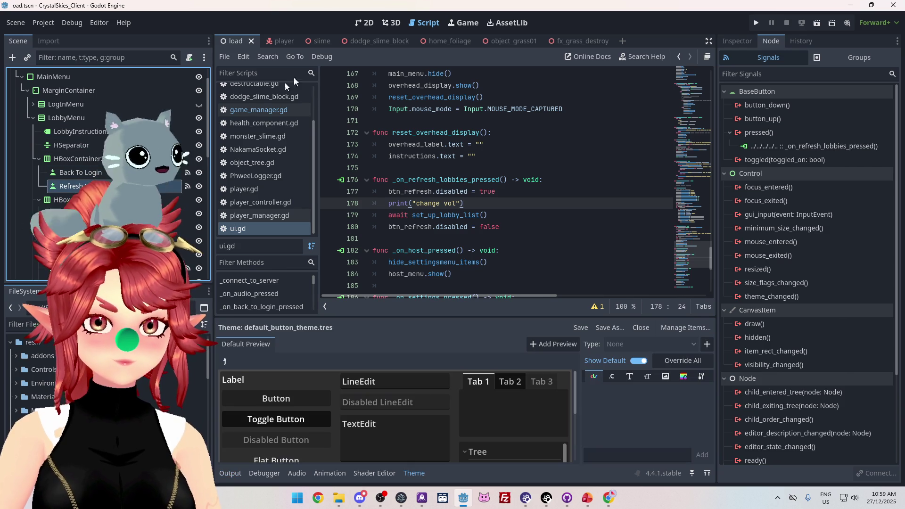
click(365, 22)
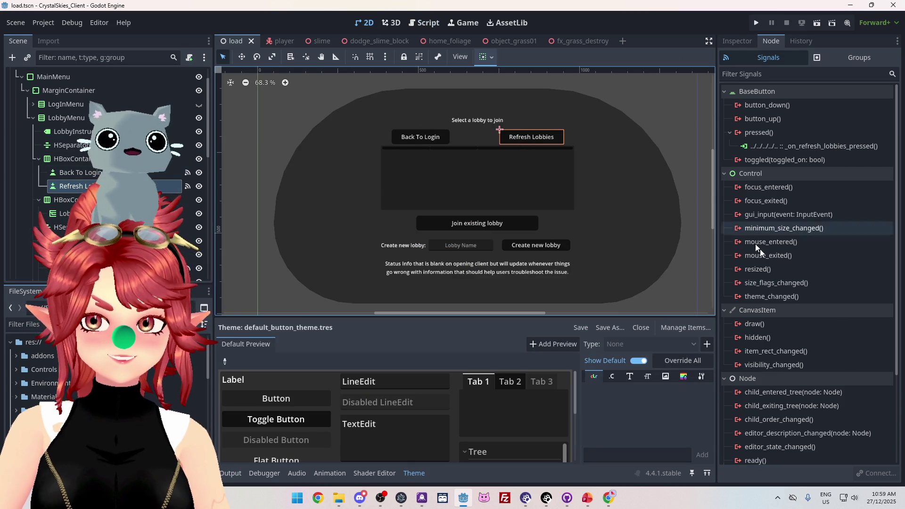
click(736, 41)
scroll(781, 318, down, 5)
scroll(781, 319, down, 3)
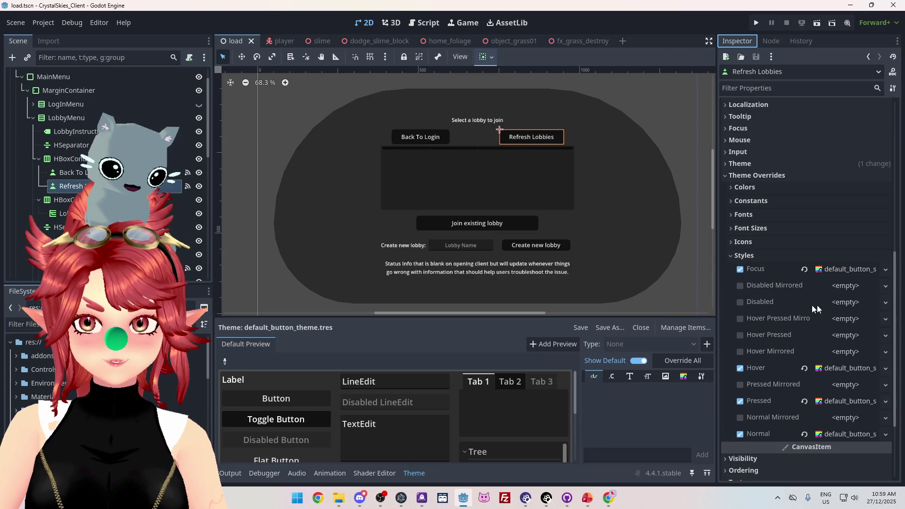
click(886, 305)
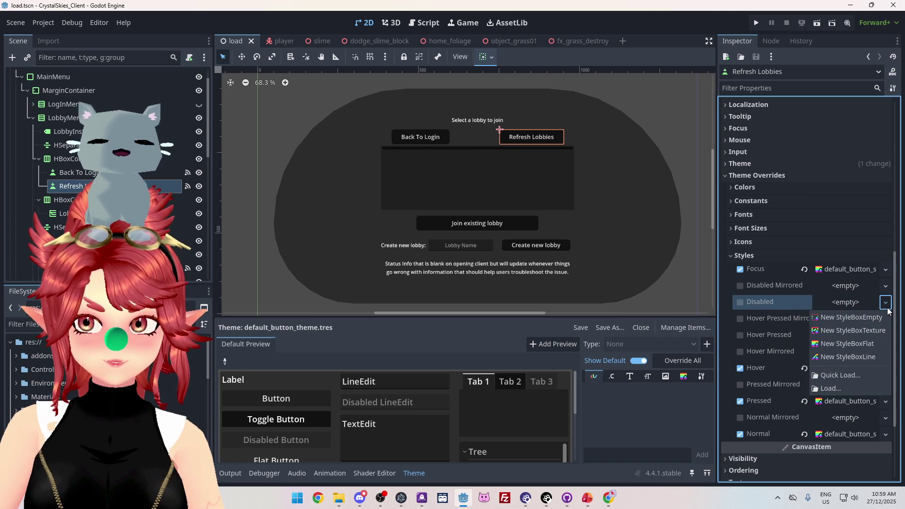
click(887, 310)
Reselect the button and choose Load for its Disabled style to browse StyleBox files.
click(662, 148)
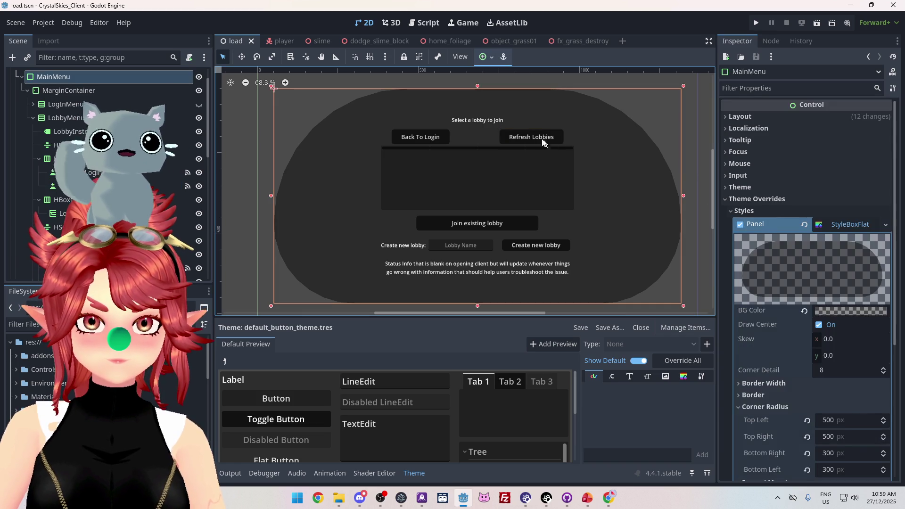
click(538, 137)
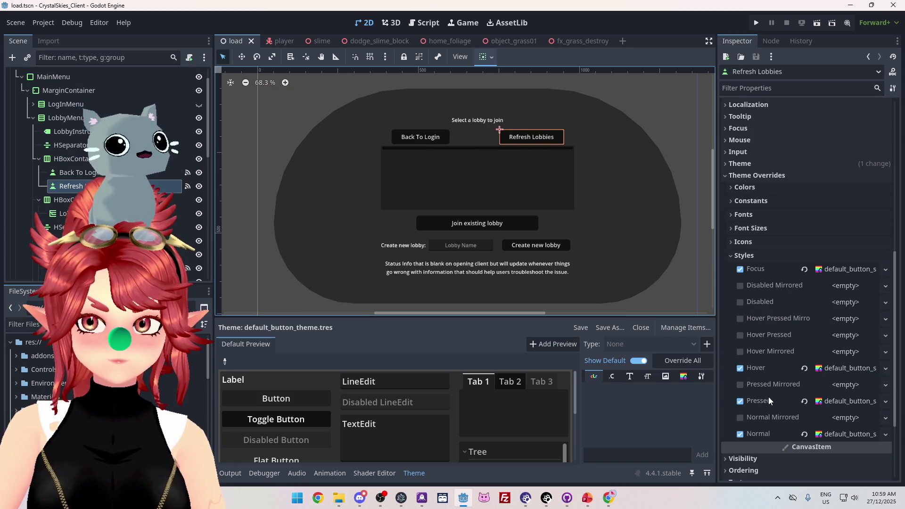
click(886, 302)
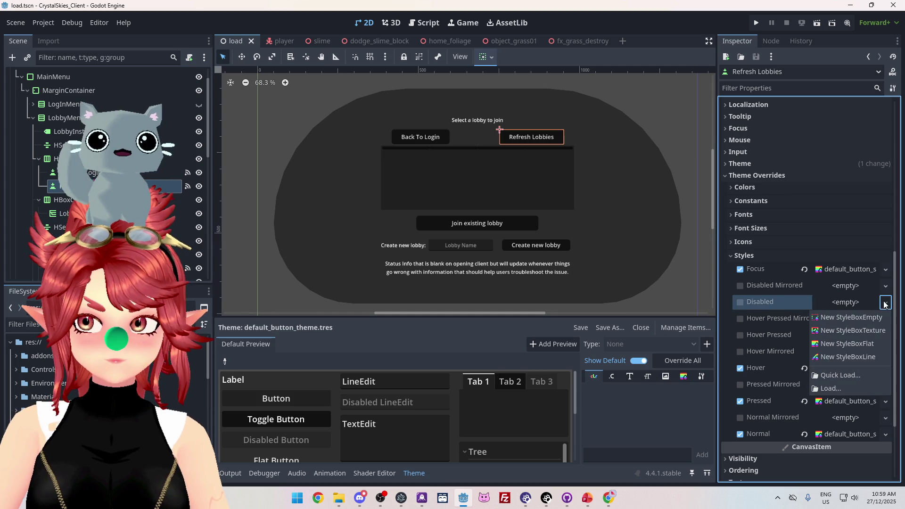
click(840, 375)
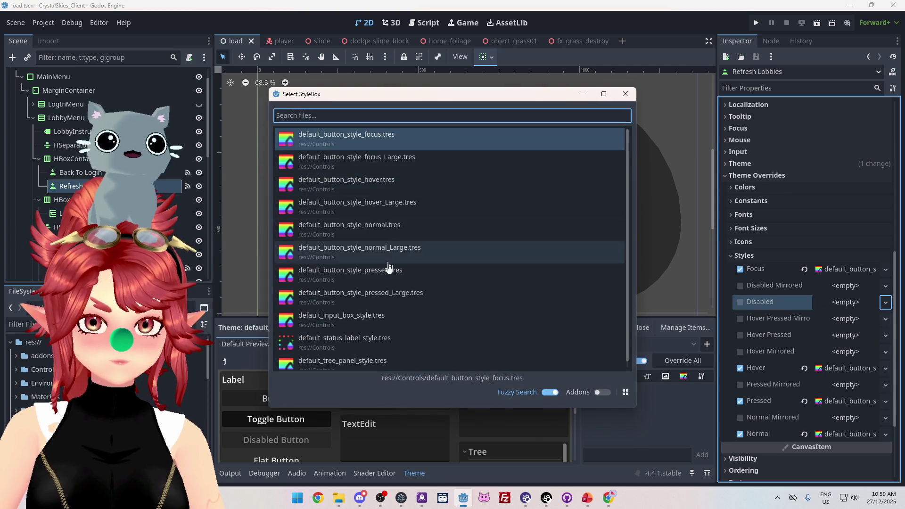
Try loading the existing pressed StyleBox resources as the Disabled style.
double_click(388, 269)
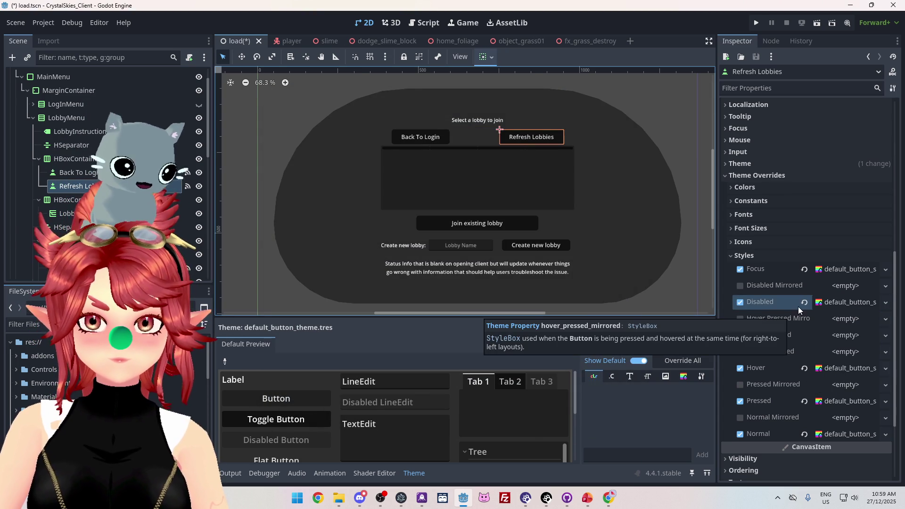
drag(717, 290, 497, 296)
drag(597, 292, 684, 292)
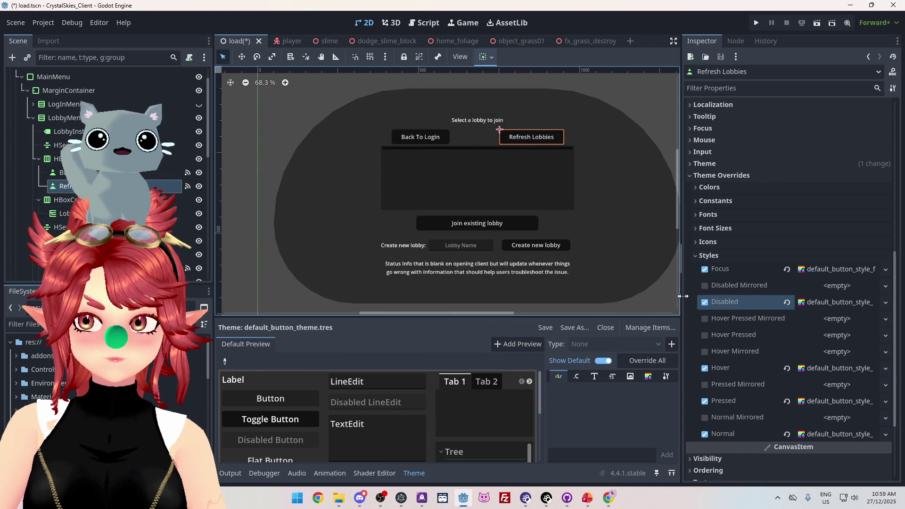
click(885, 302)
click(834, 363)
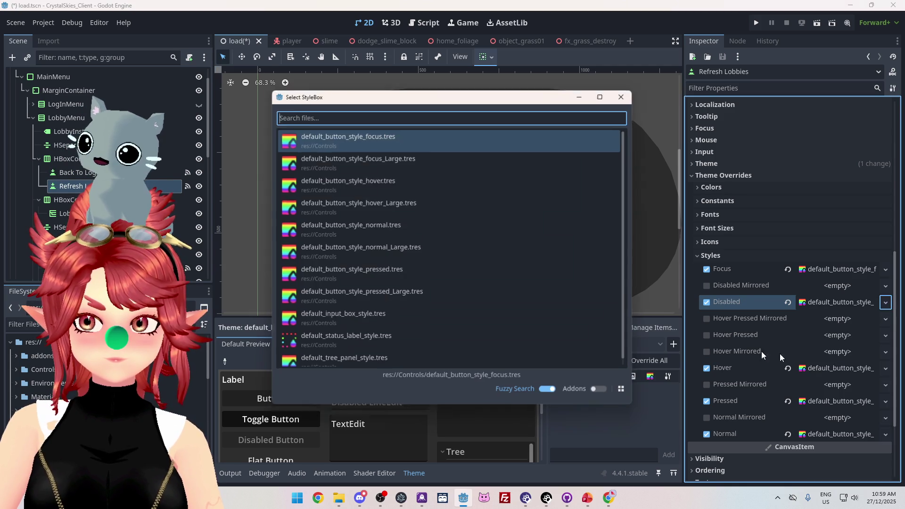
click(372, 296)
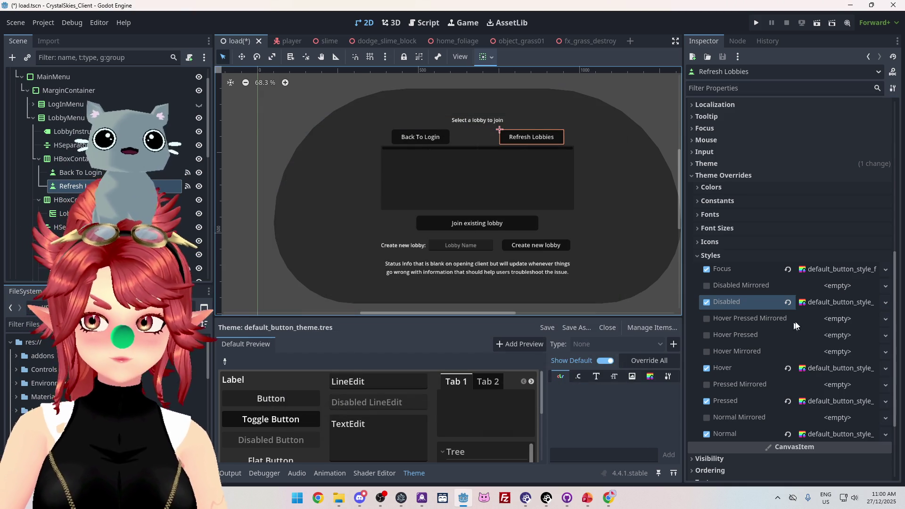
Make Disabled a new StyleBoxFlat with BG colour 141414 and choose Save As for it.
click(884, 304)
click(848, 331)
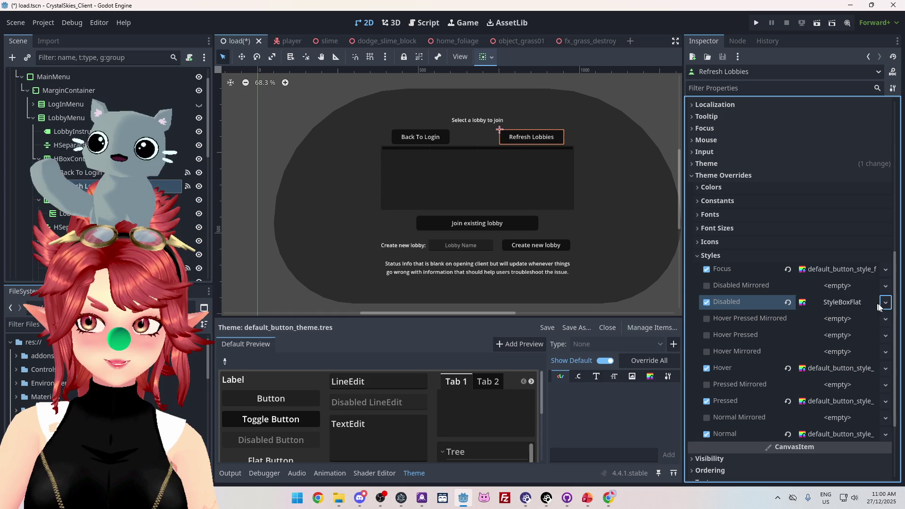
click(844, 303)
click(868, 308)
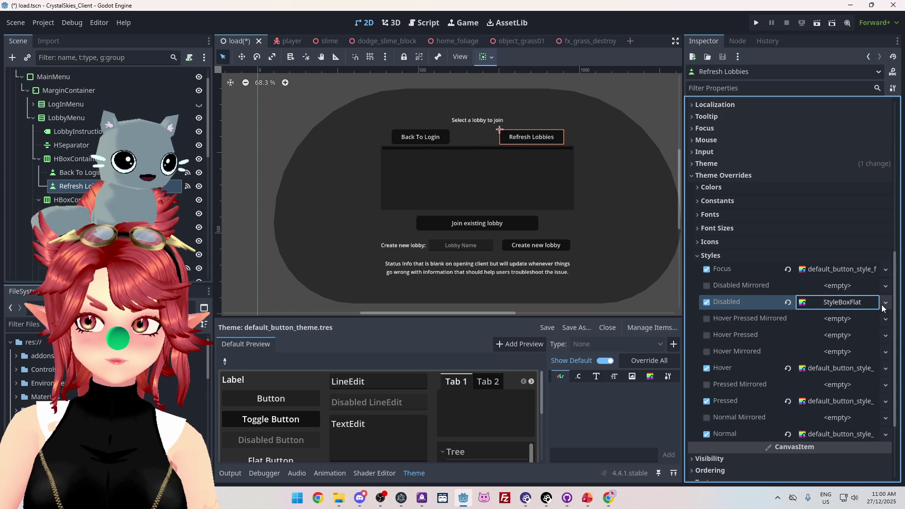
click(868, 309)
scroll(813, 358, down, 4)
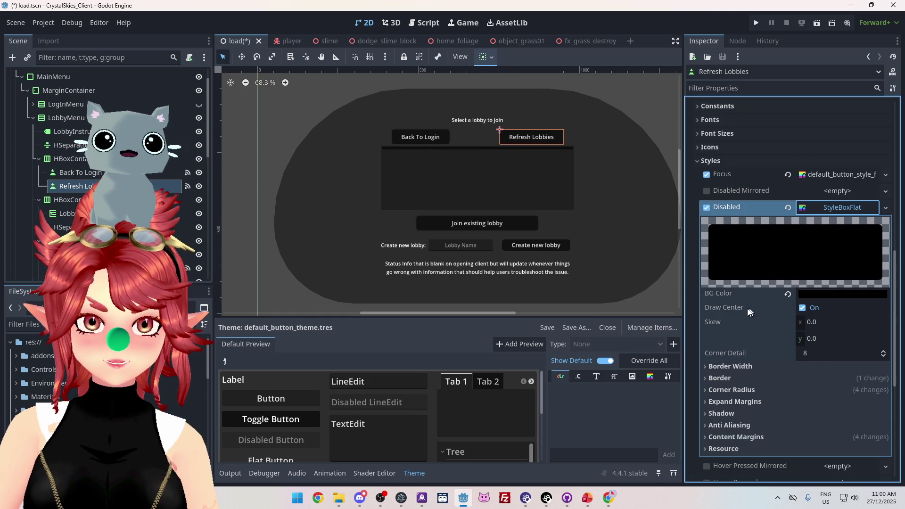
click(812, 295)
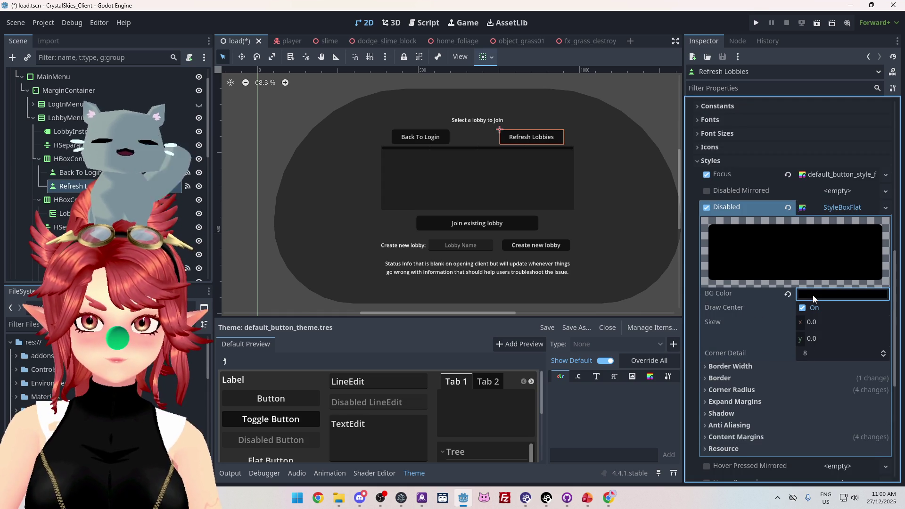
drag(778, 213, 780, 212)
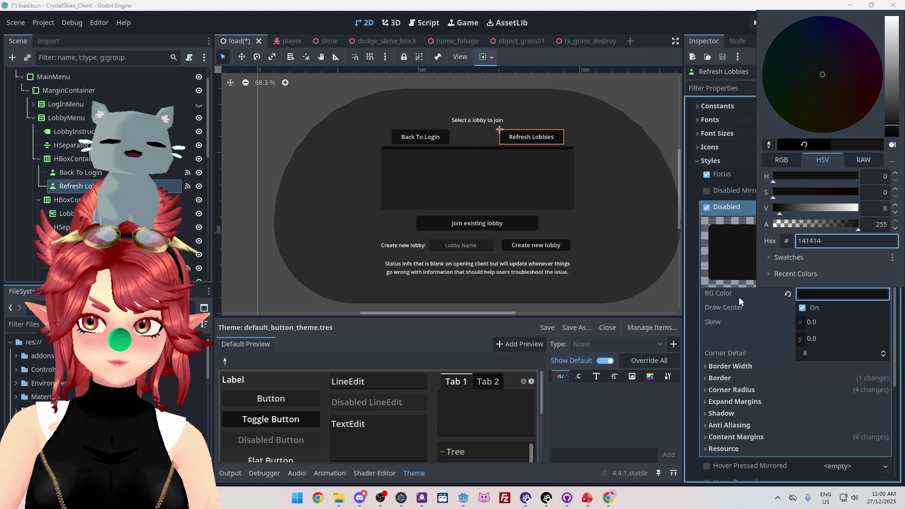
click(740, 297)
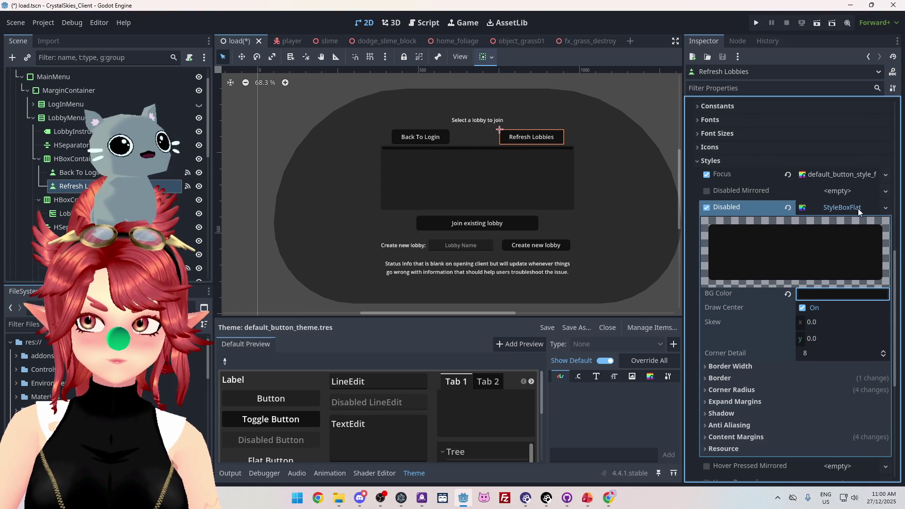
click(885, 209)
click(841, 354)
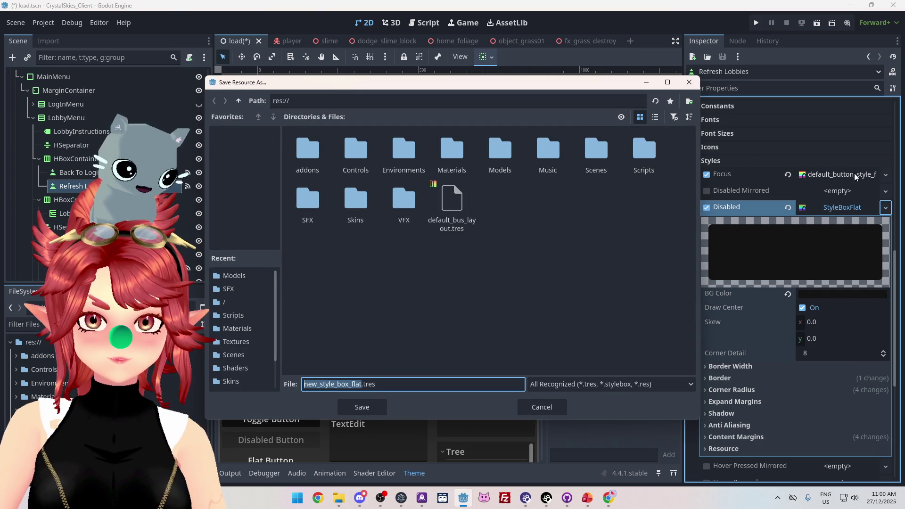
Save the Disabled style as Controls/default_button_style_disabled_Large.tres, then run the game project.
double_click(345, 158)
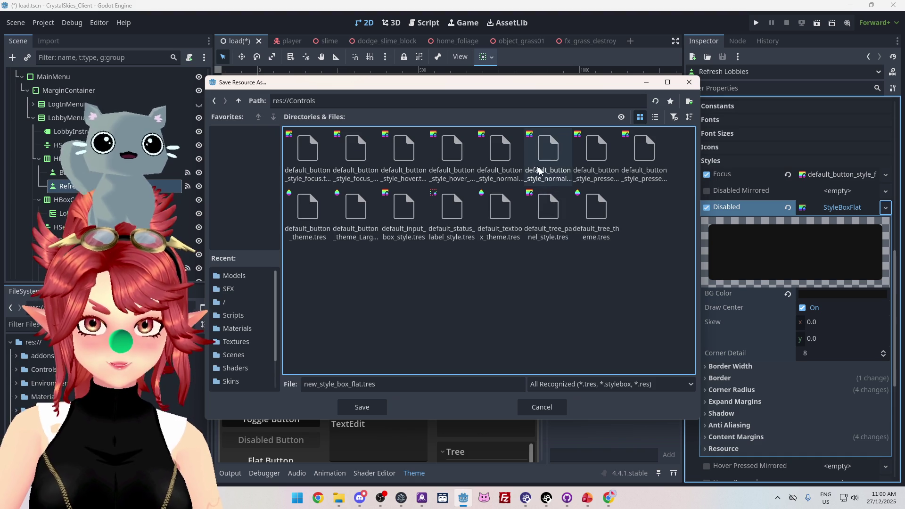
click(647, 162)
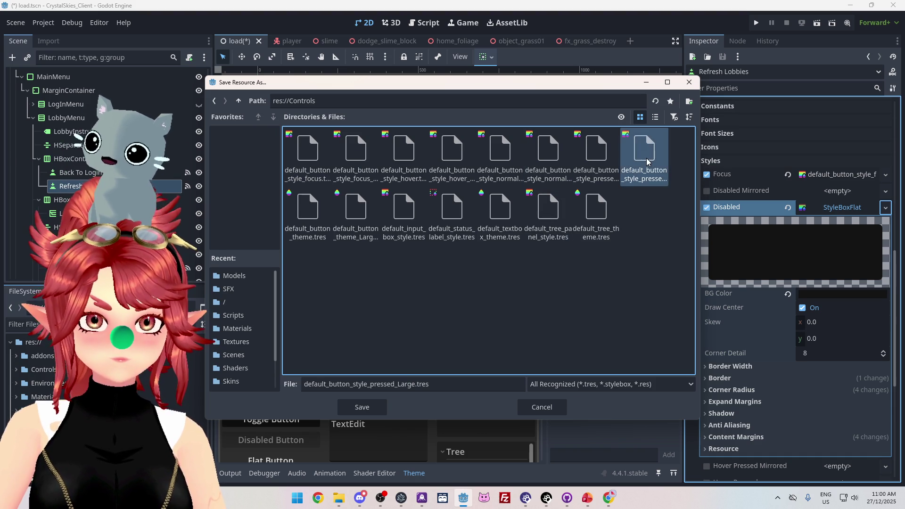
click(387, 384)
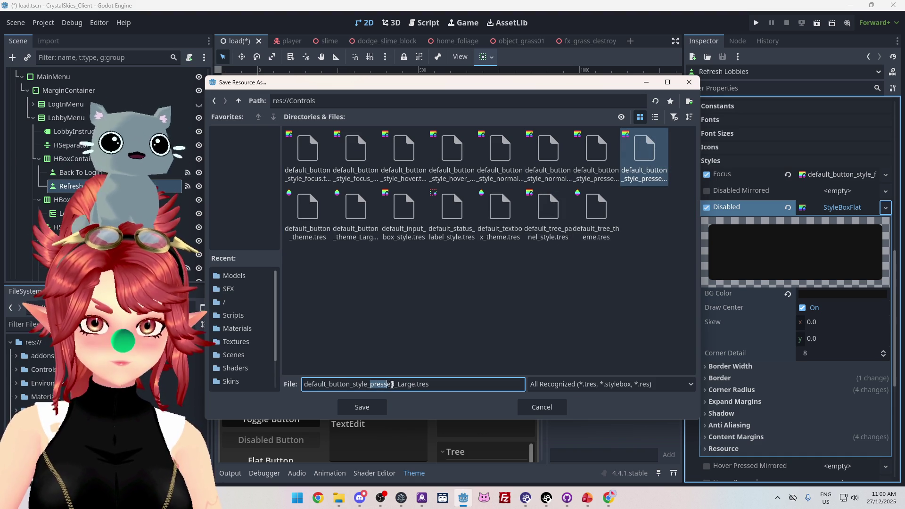
text(disabled)
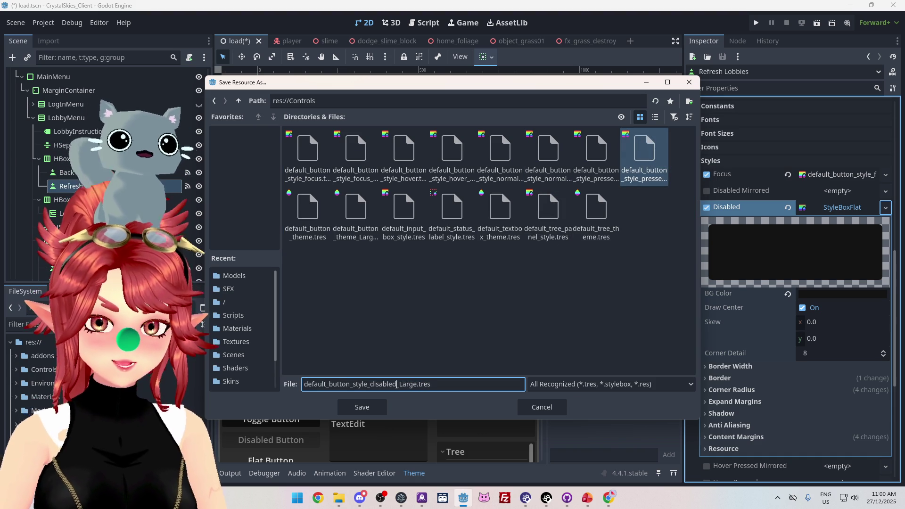
click(367, 410)
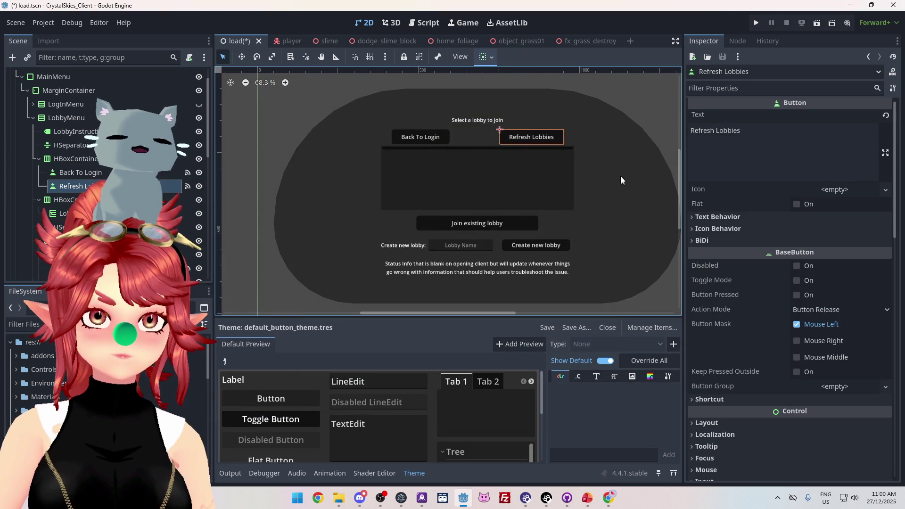
click(753, 27)
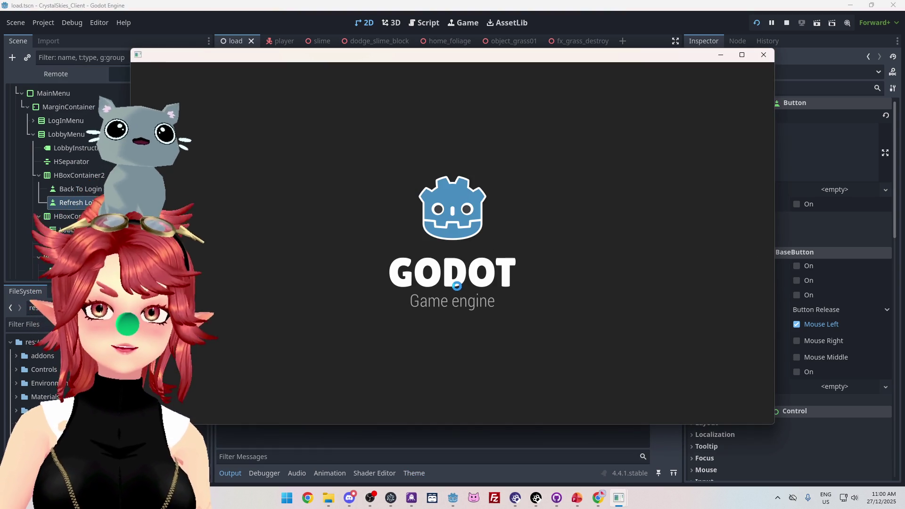
Log in with 'asd', refresh the lobby list twice, and close the running game.
click(459, 311)
click(550, 166)
click(550, 165)
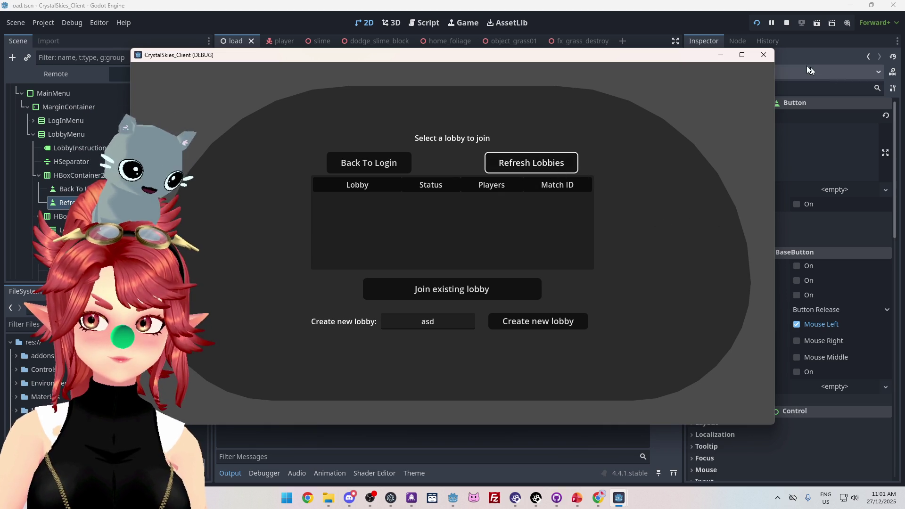
click(784, 22)
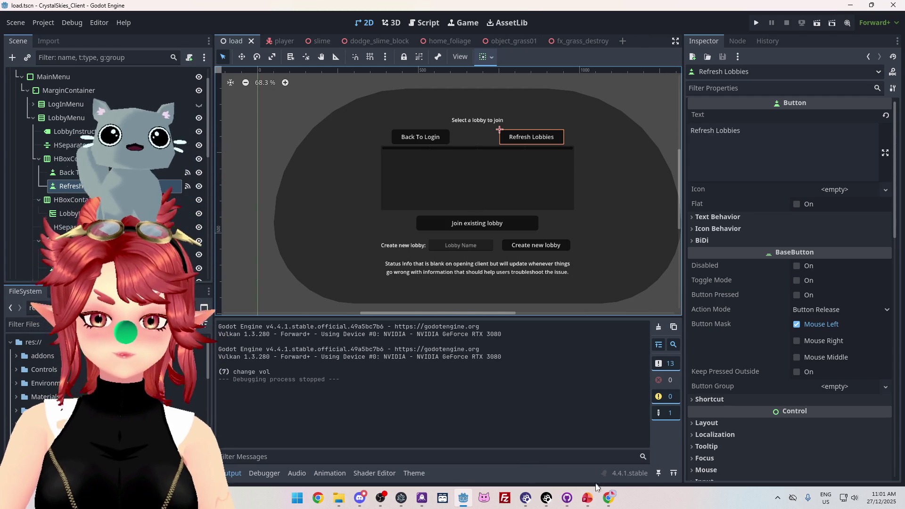
click(587, 498)
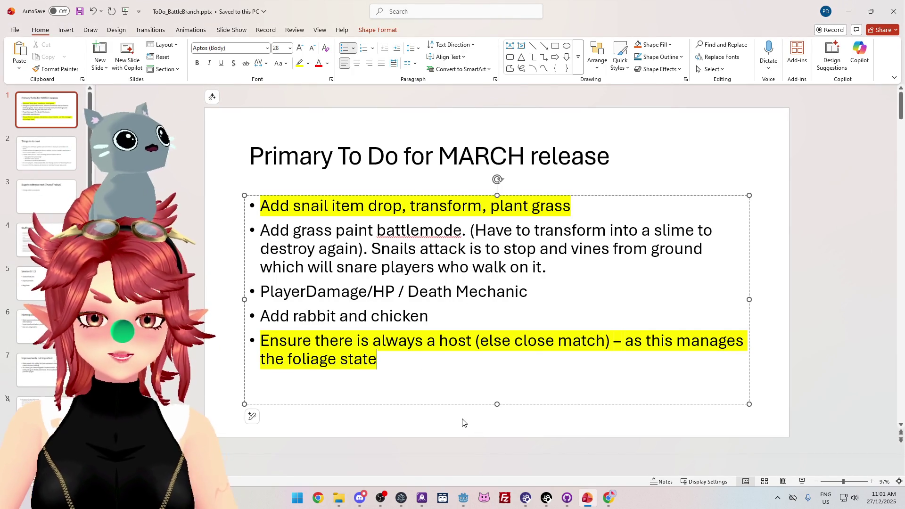
drag(572, 206, 259, 205)
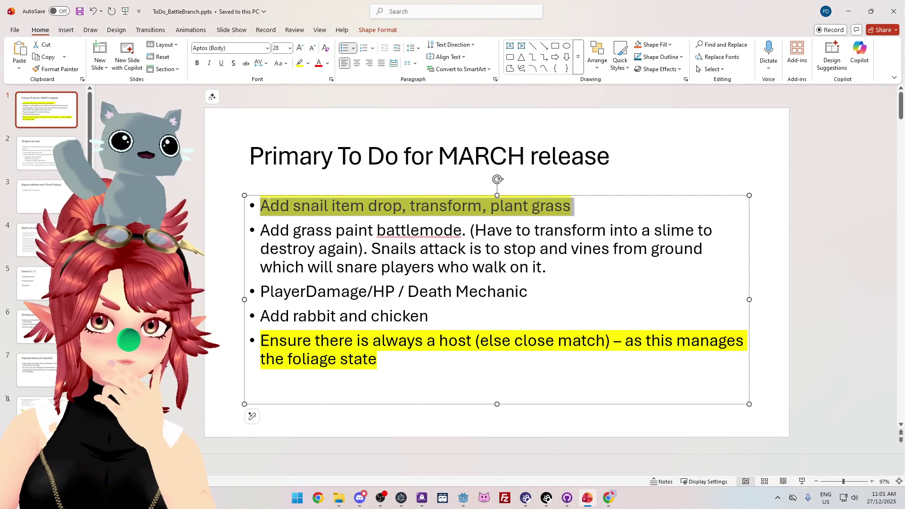
click(299, 64)
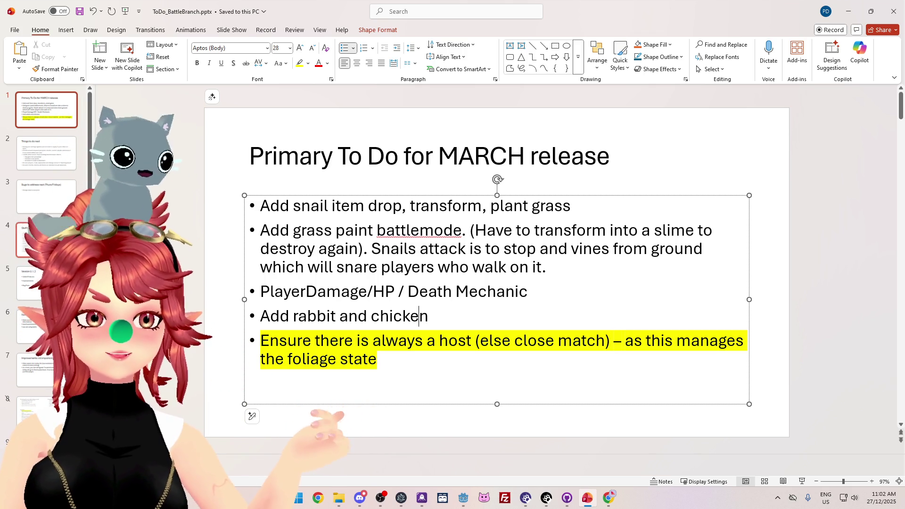
click(35, 240)
click(41, 118)
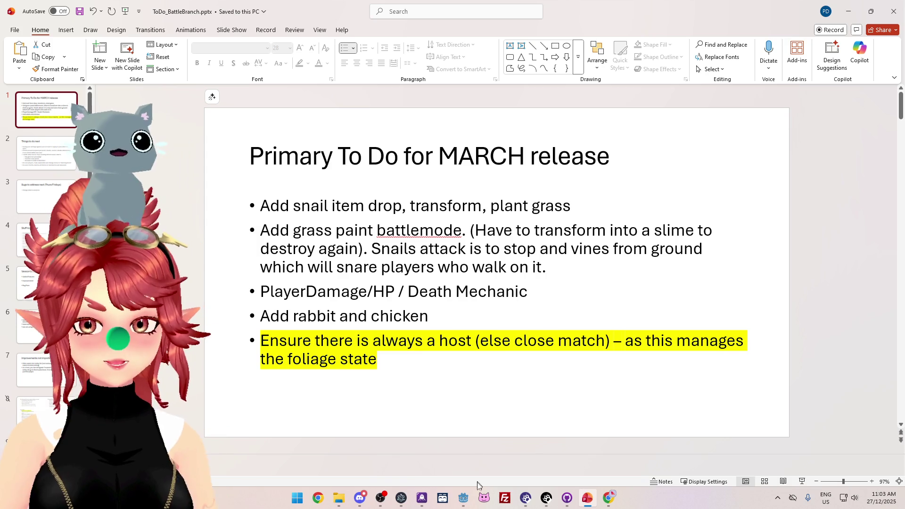
mouse_move(463, 501)
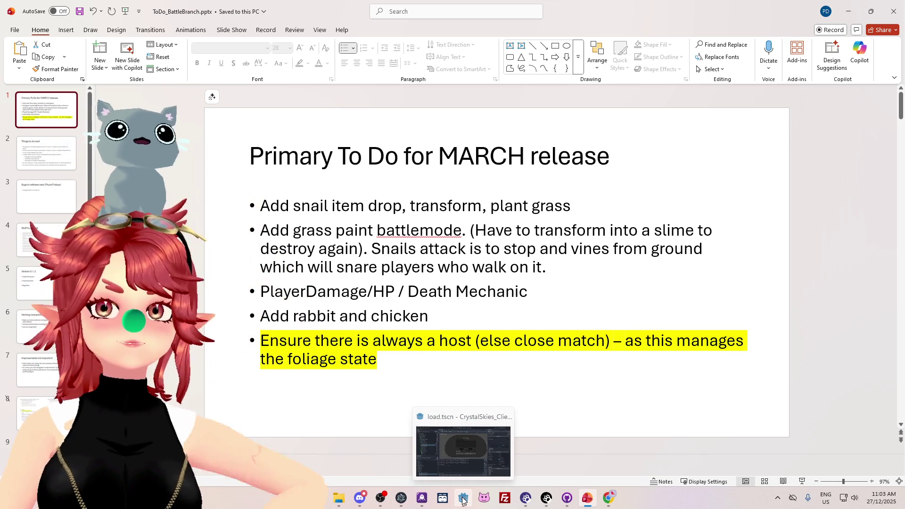
click(463, 499)
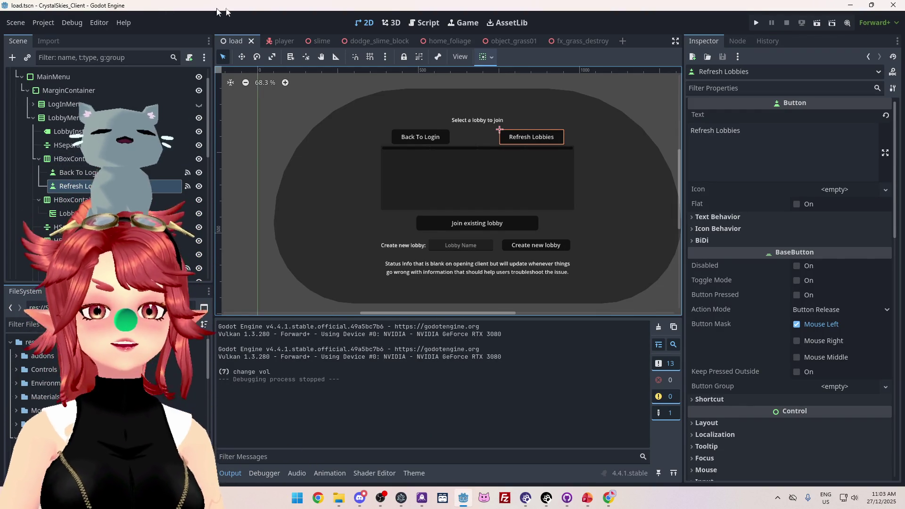
View ui.gd at the refresh-lobbies handler in the Script workspace and save the scene.
click(424, 23)
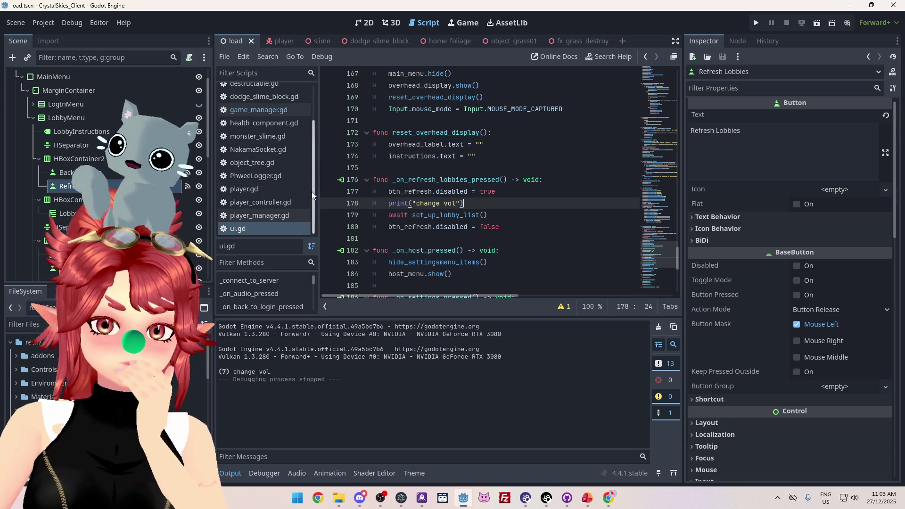
mouse_move(312, 199)
mouse_down()
mouse_move(320, 106)
mouse_move(310, 234)
mouse_up()
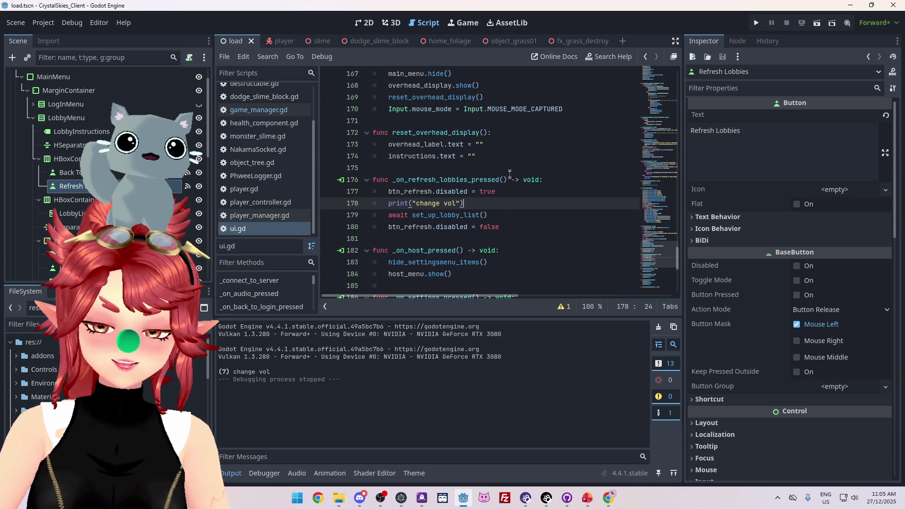
key(ctrl+s)
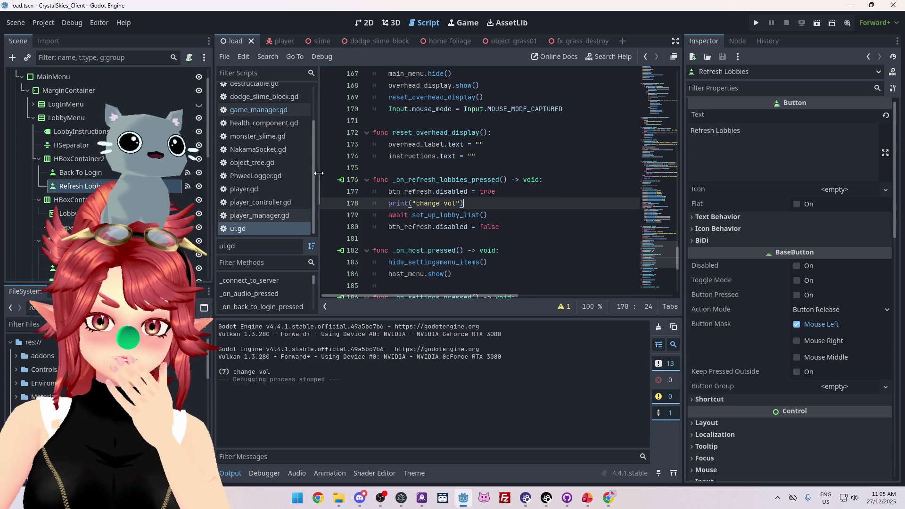
mouse_move(314, 174)
mouse_down()
mouse_move(314, 129)
mouse_move(315, 196)
mouse_up()
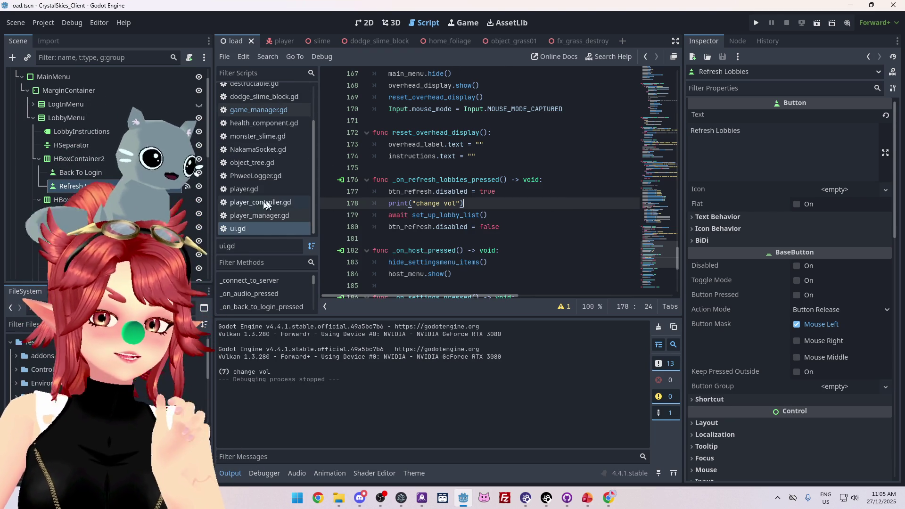
click(249, 190)
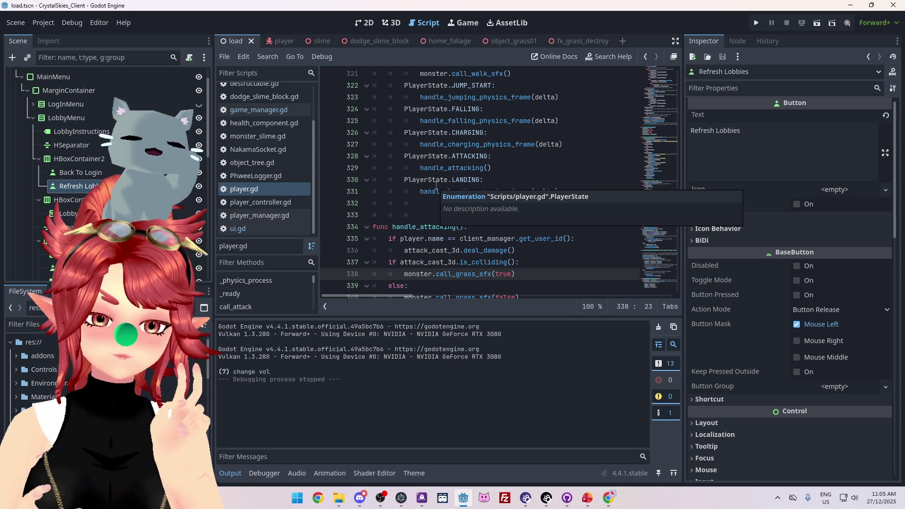
Return to the to-do presentation and show slide 2, 'Things to do next'.
key(alt+Tab)
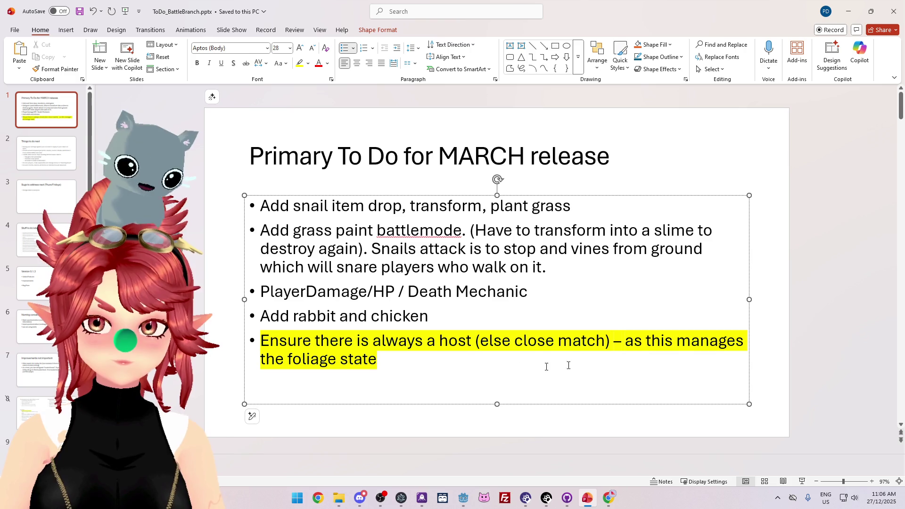
click(26, 148)
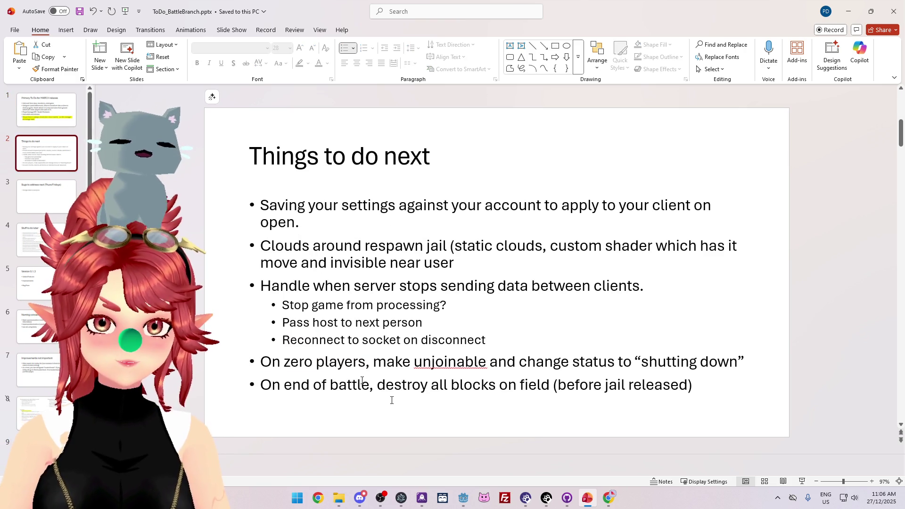
Append 'Allow host to choose who the secondary host is' to the Stuff to do later slide.
click(695, 384)
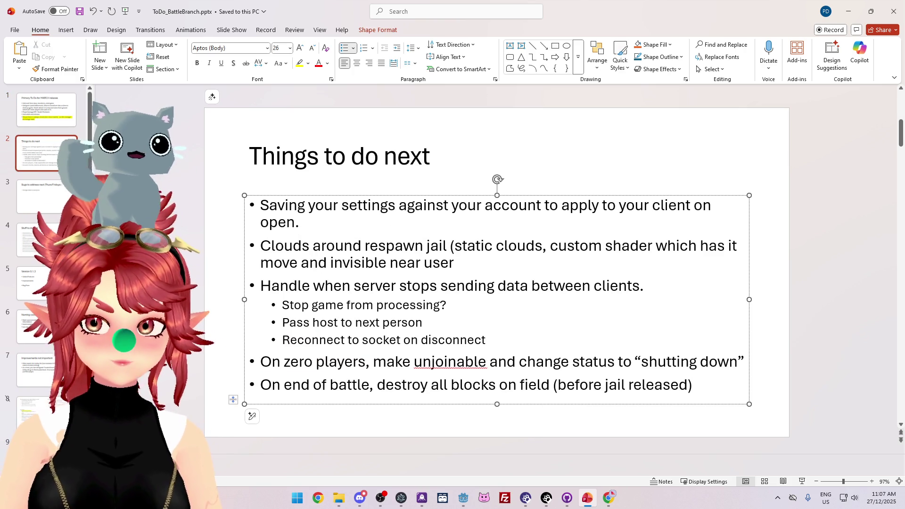
scroll(559, 383, down, 2)
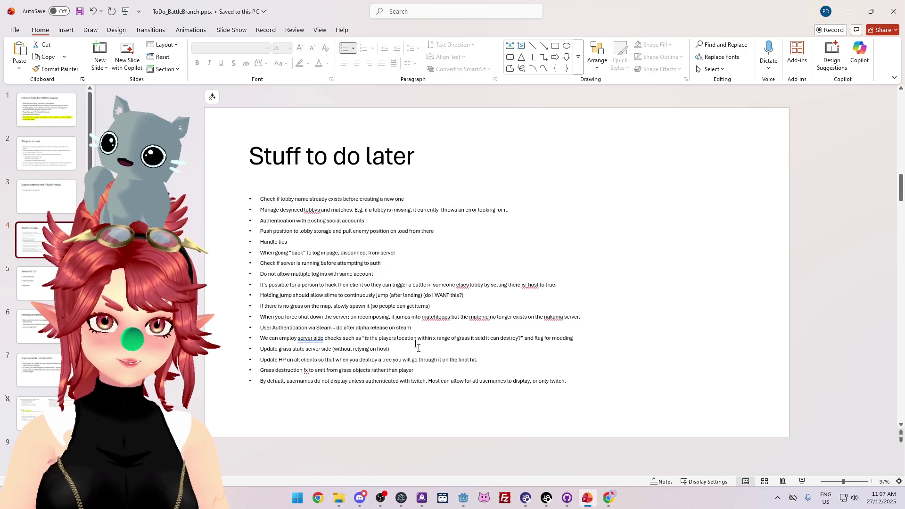
click(566, 382)
key(Return)
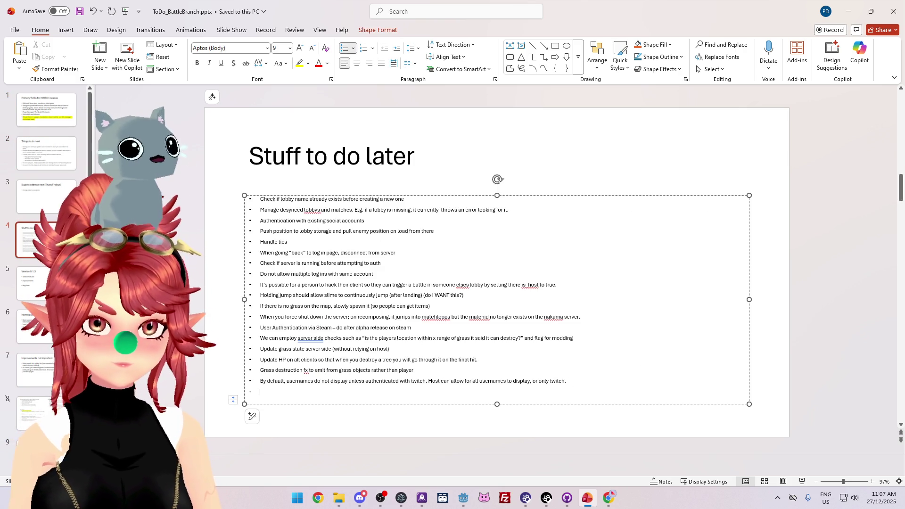
text(Allow host to choos)
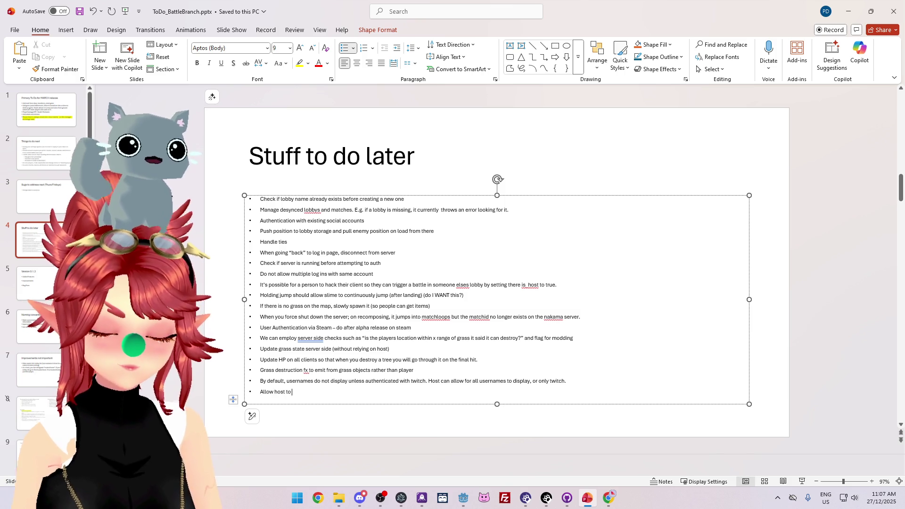
text(e who the second)
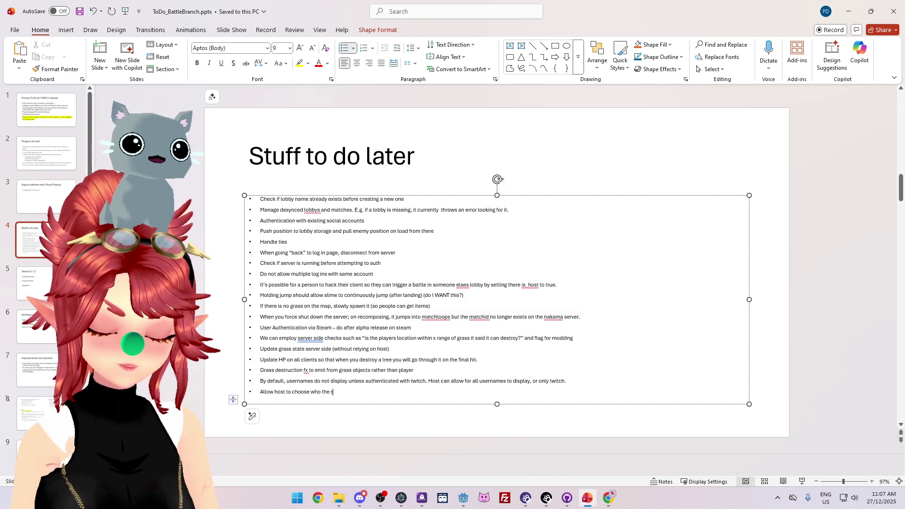
text(ary host is)
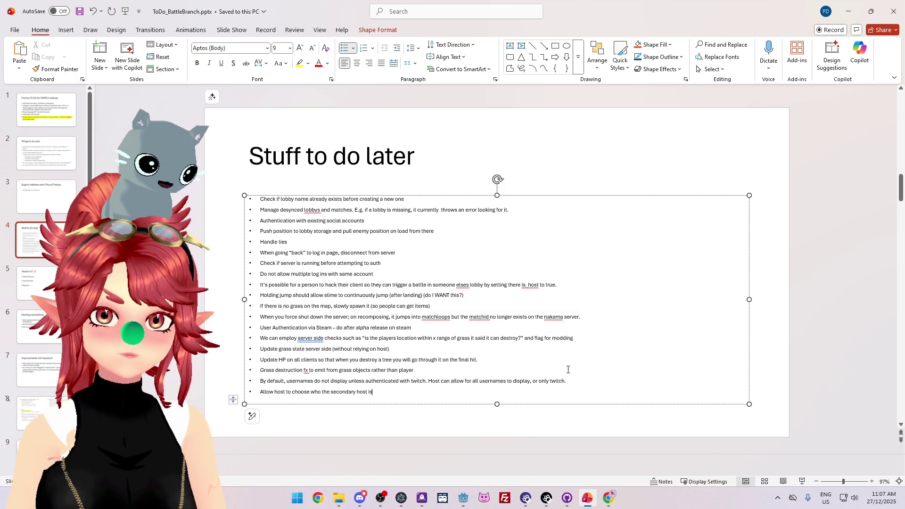
click(46, 110)
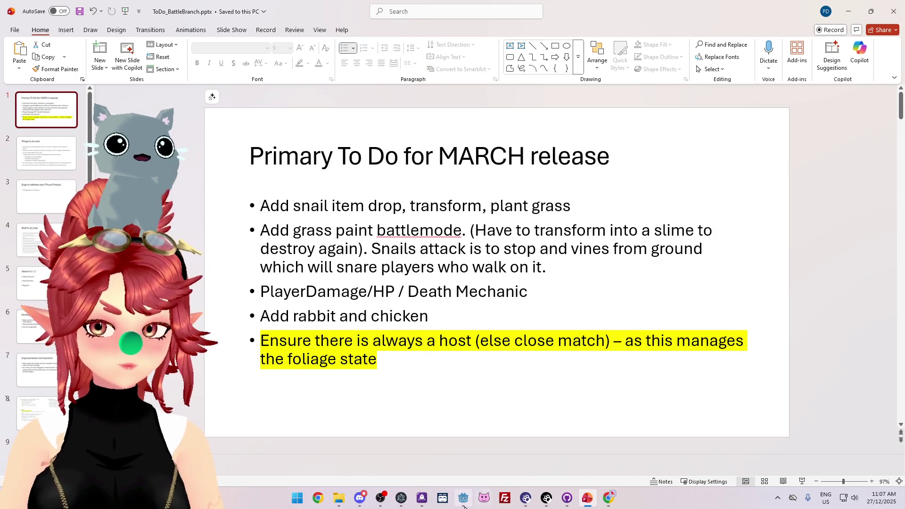
click(463, 499)
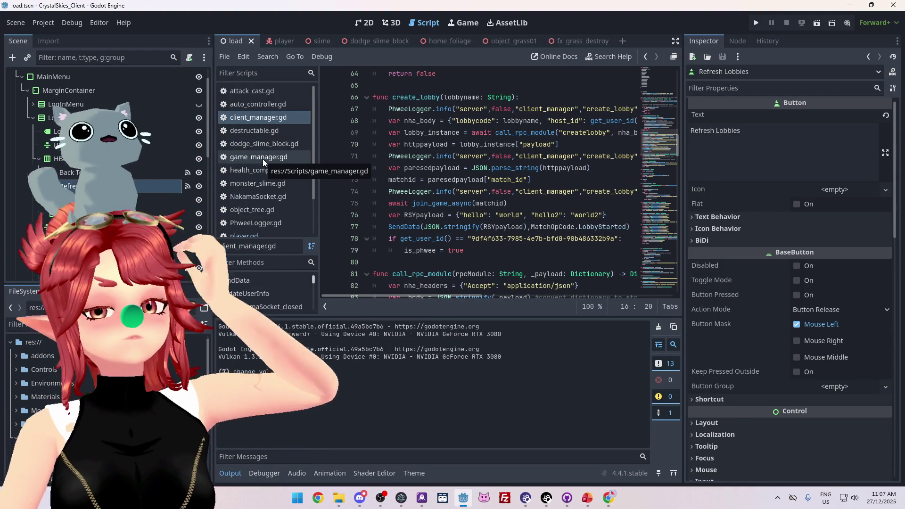
Open client_manager.gd and scroll to _on_match_presence around line 175.
click(262, 159)
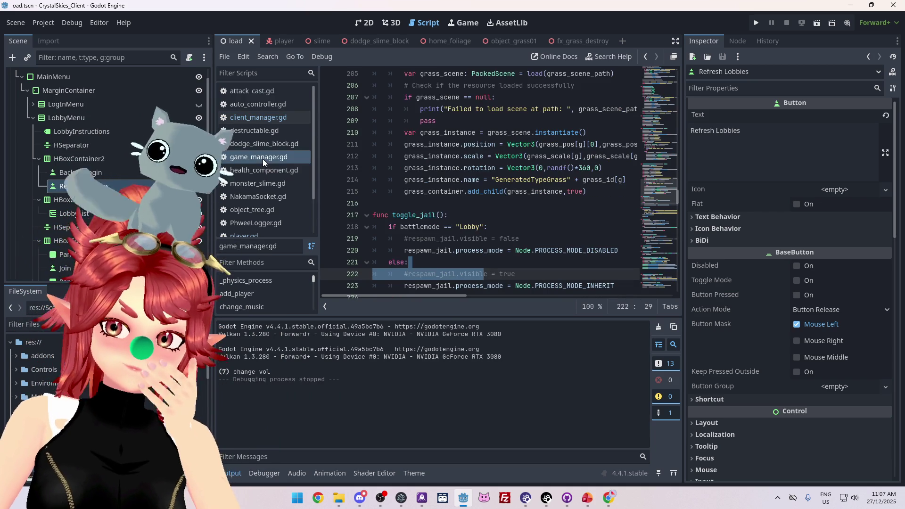
click(263, 118)
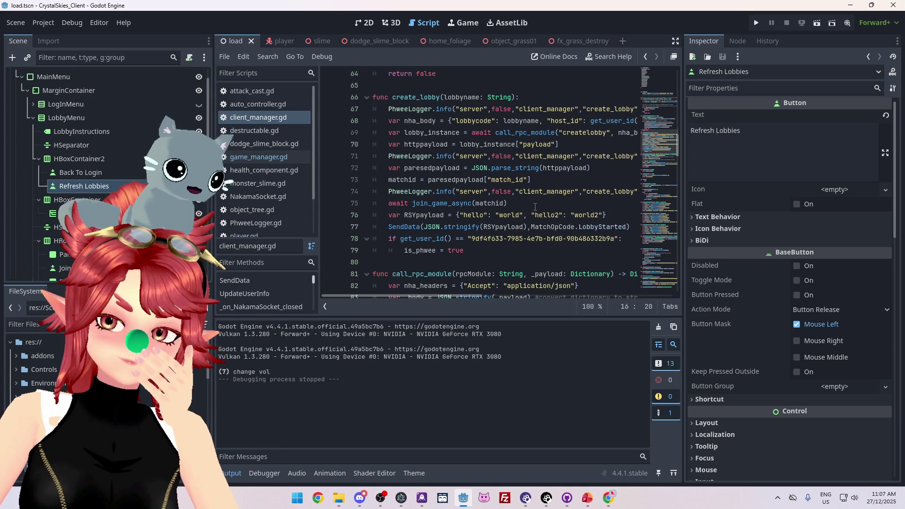
scroll(535, 207, down, 3)
scroll(533, 204, up, 3)
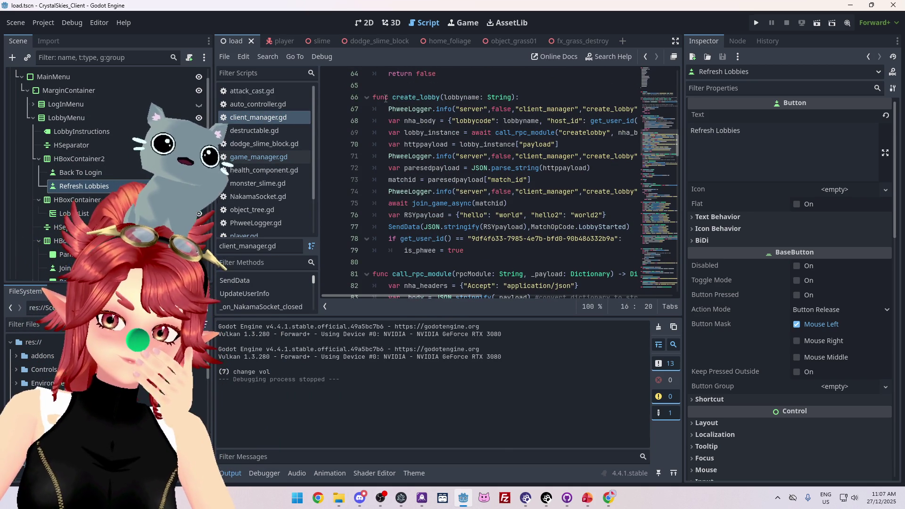
scroll(453, 210, down, 6)
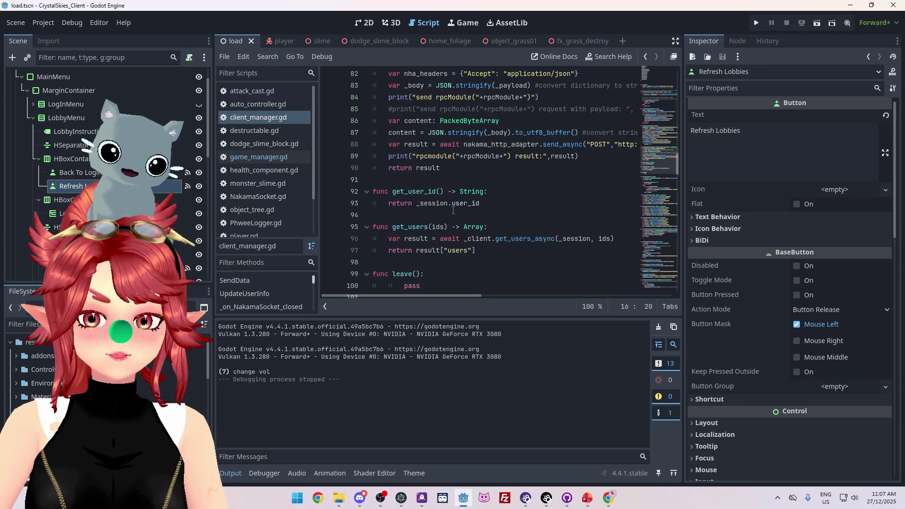
scroll(451, 210, down, 10)
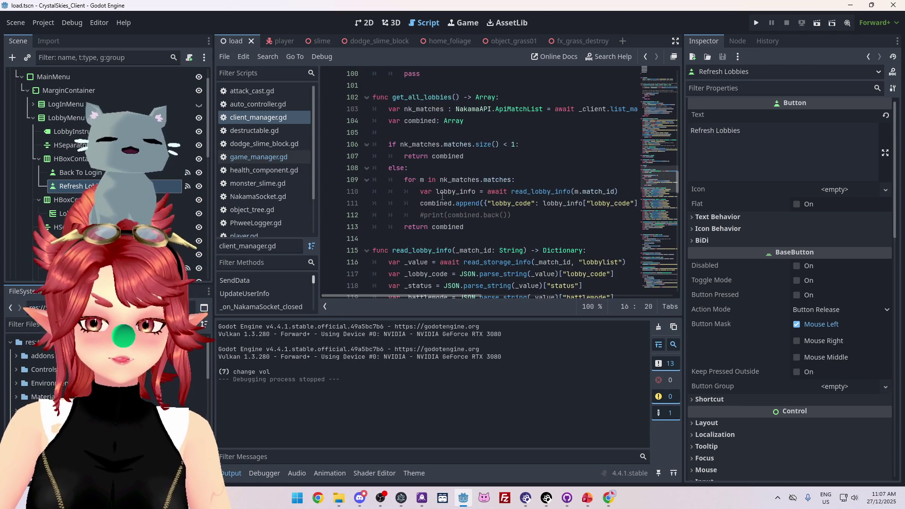
scroll(440, 195, down, 9)
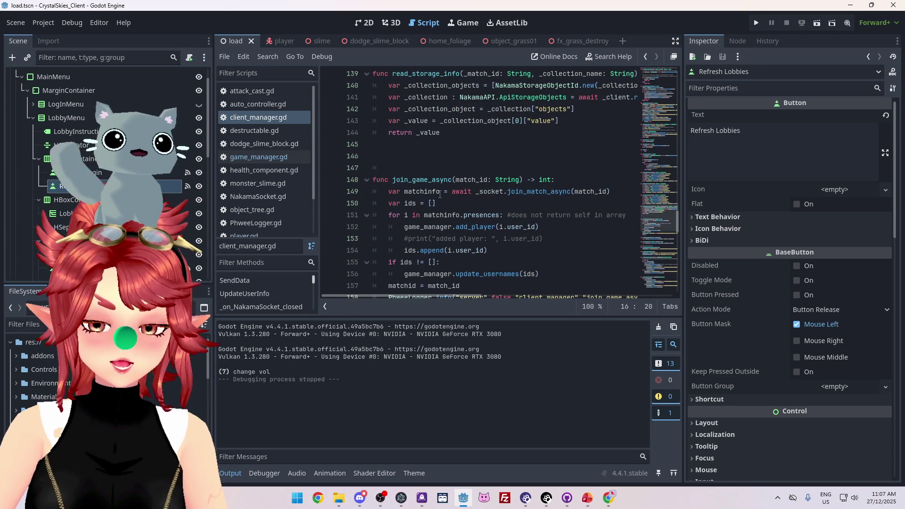
scroll(452, 187, down, 6)
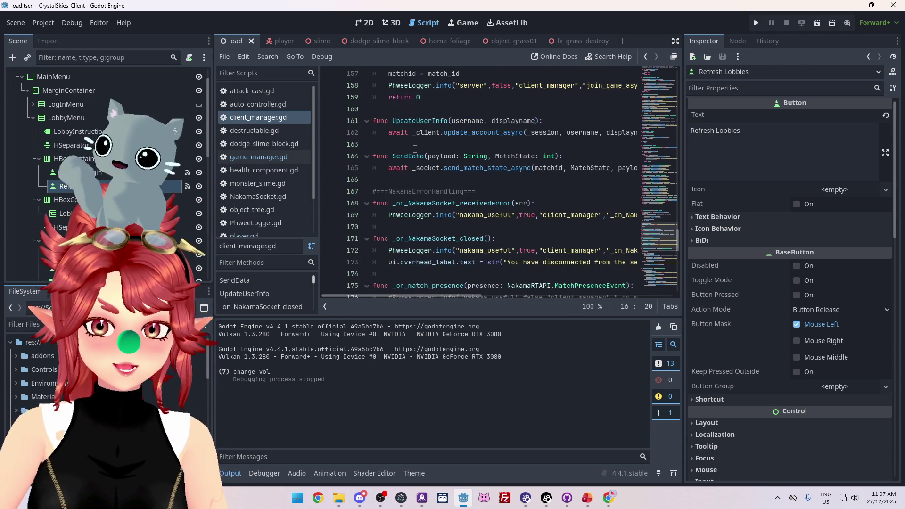
scroll(409, 191, down, 13)
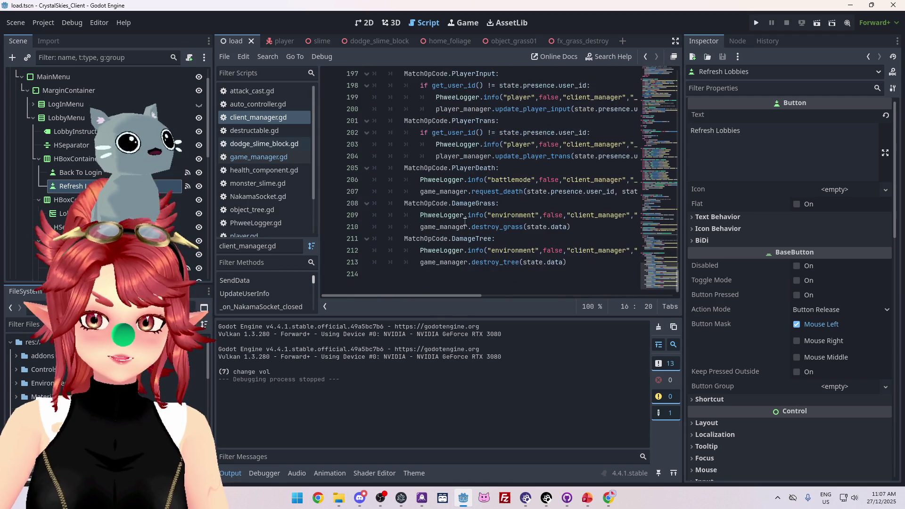
scroll(467, 225, up, 3)
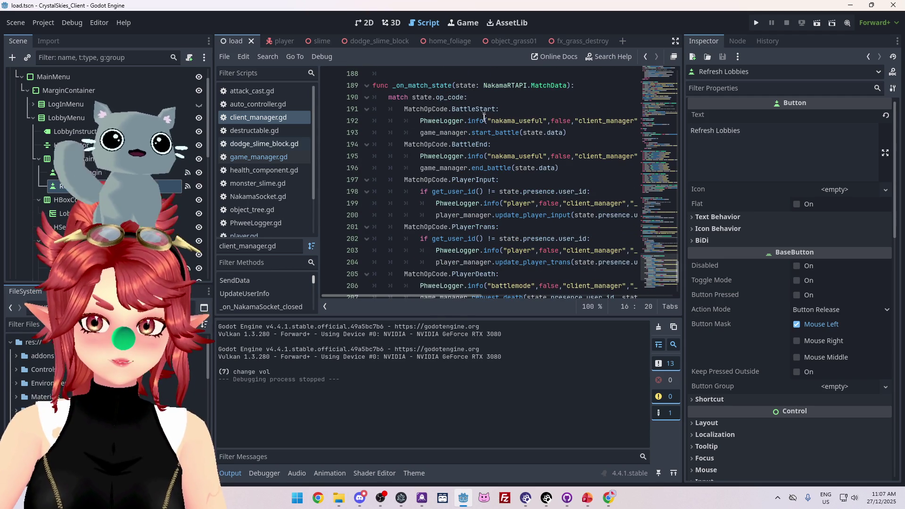
scroll(481, 186, down, 3)
scroll(487, 245, up, 7)
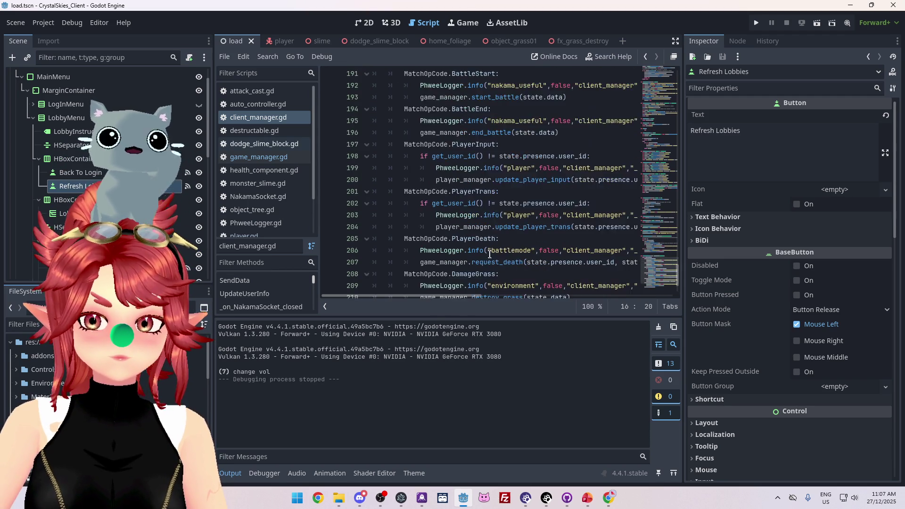
scroll(488, 246, up, 1)
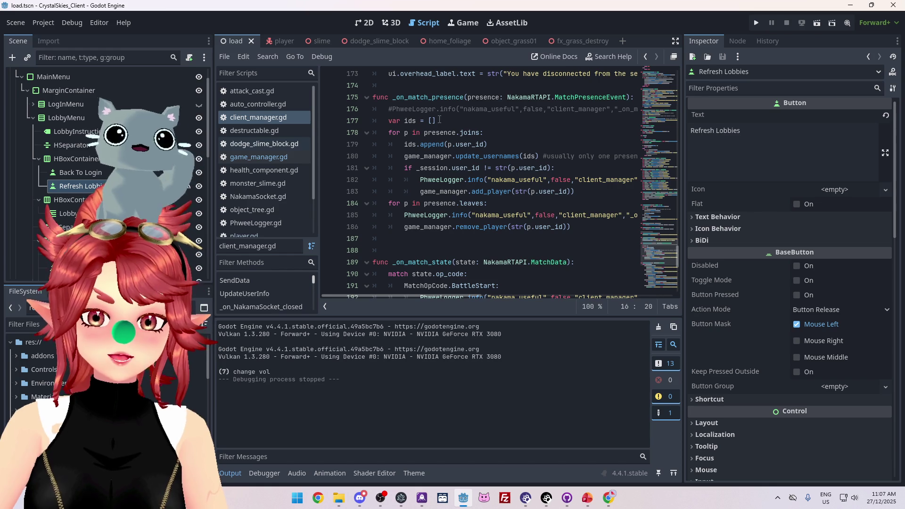
scroll(466, 171, up, 2)
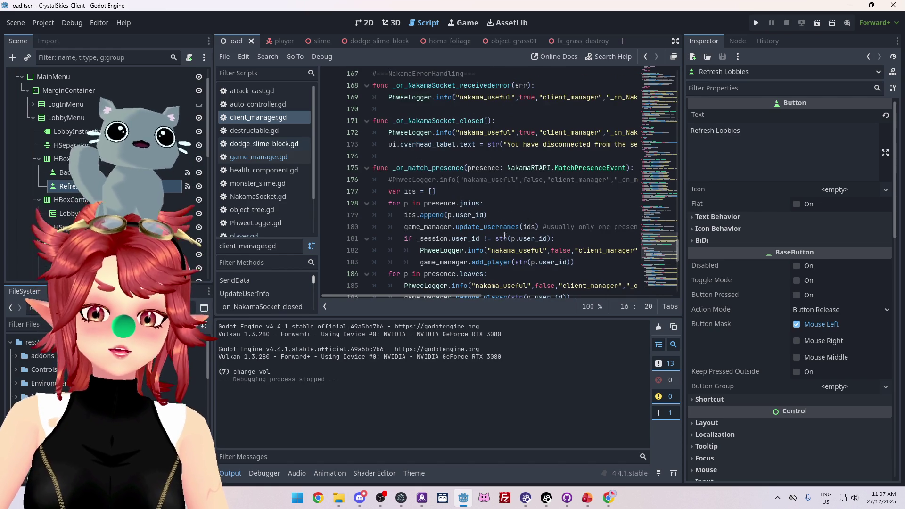
scroll(501, 238, up, 4)
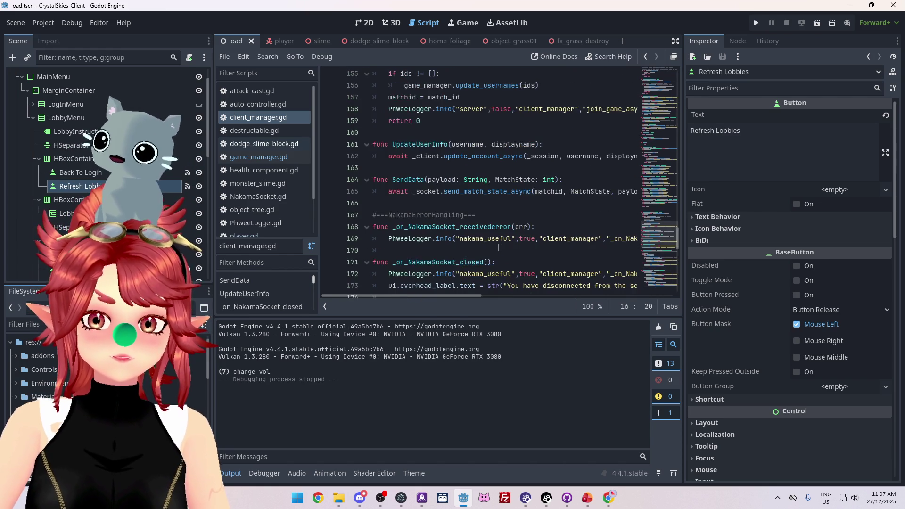
scroll(498, 247, down, 5)
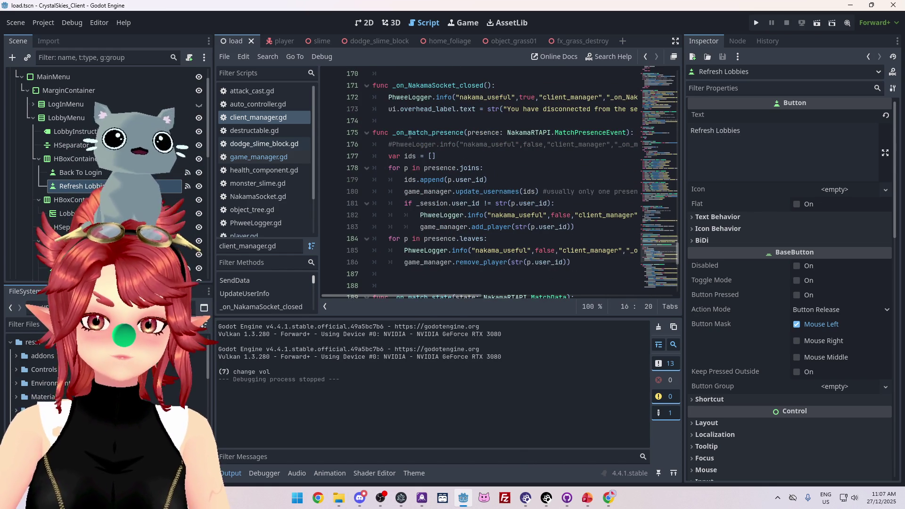
drag(407, 138, 441, 138)
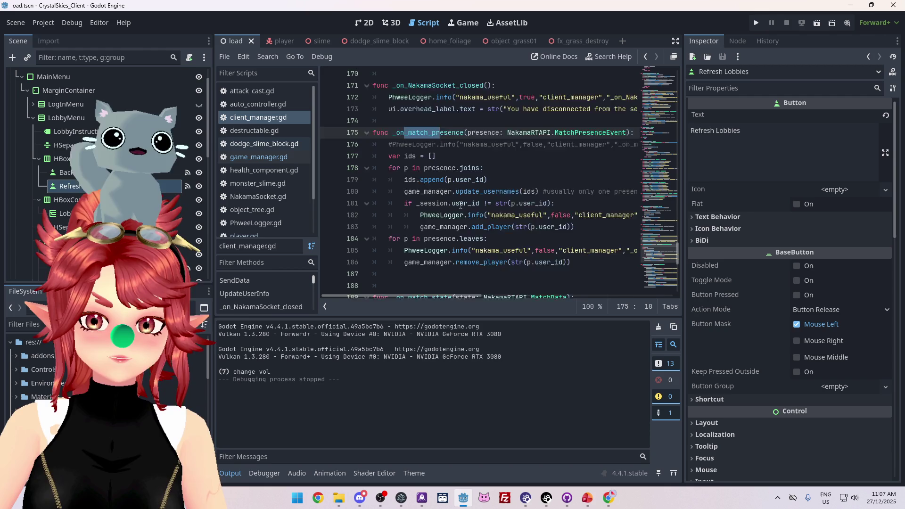
scroll(490, 239, up, 3)
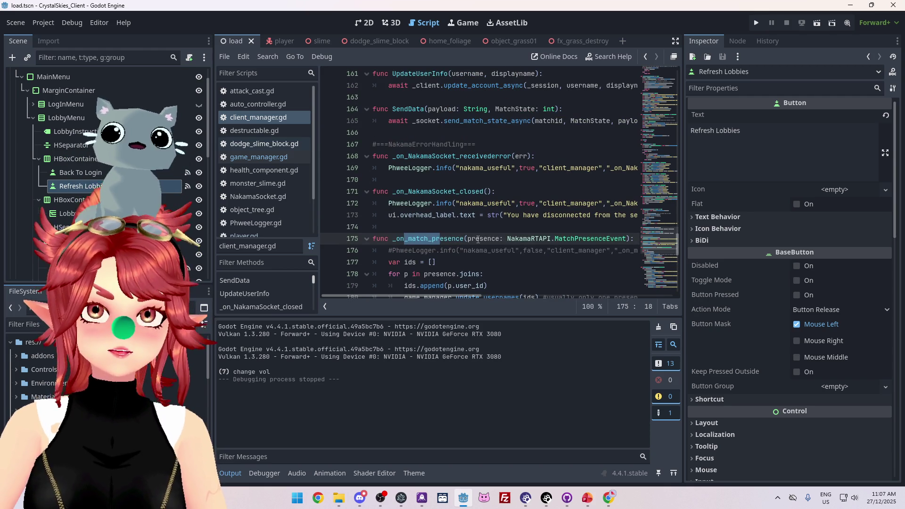
scroll(478, 240, down, 3)
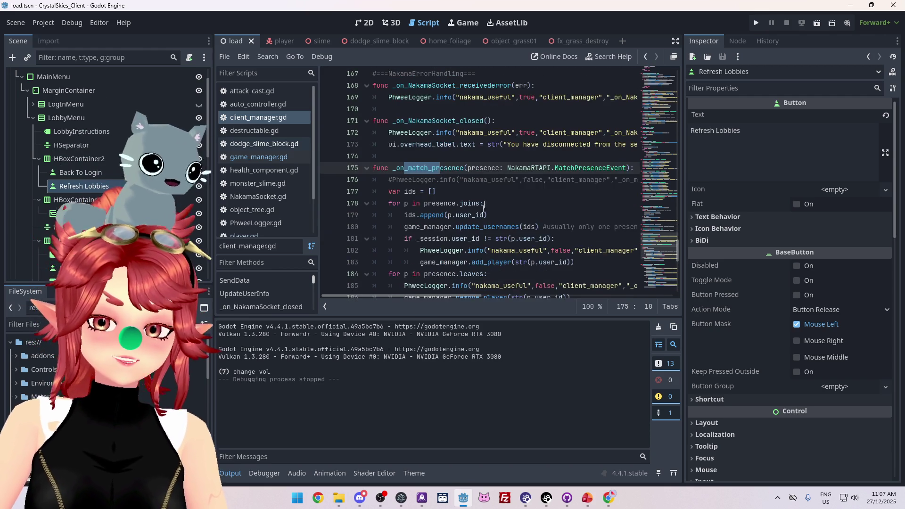
scroll(480, 184, down, 1)
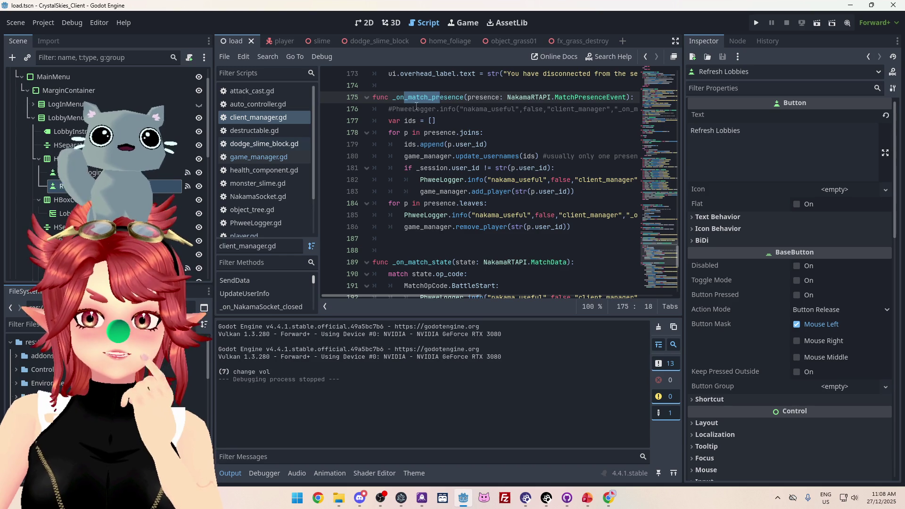
Declare 'var host2' on a new line below is_host and save the script.
mouse_move(678, 254)
mouse_down()
mouse_move(689, 66)
mouse_move(683, 83)
mouse_up()
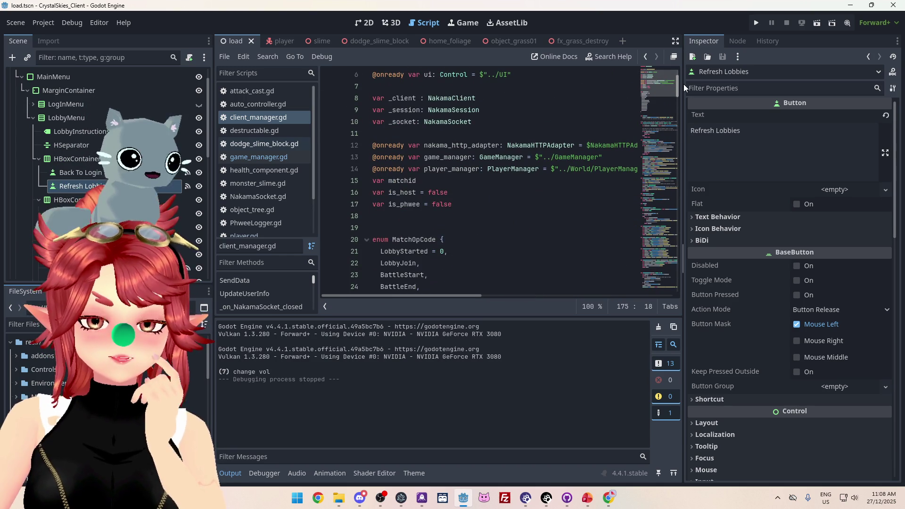
click(472, 191)
key(Return)
text(var i)
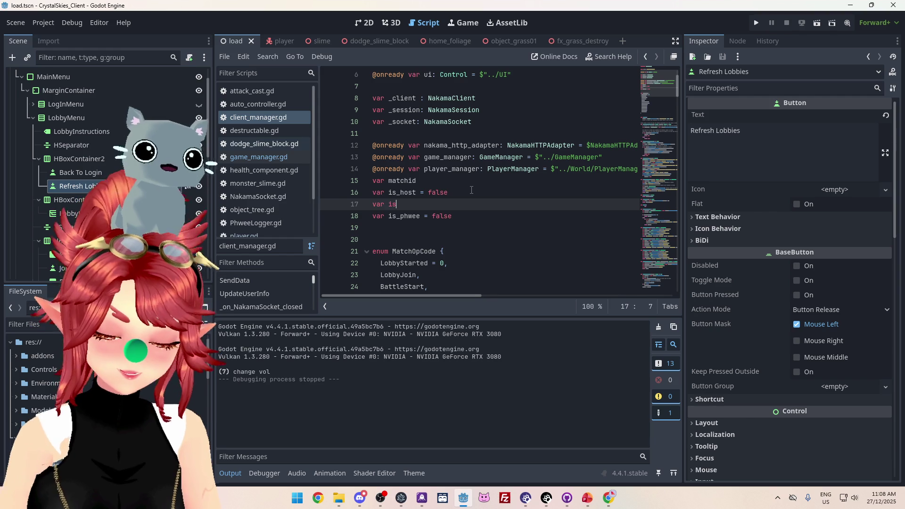
key(BackSpace)
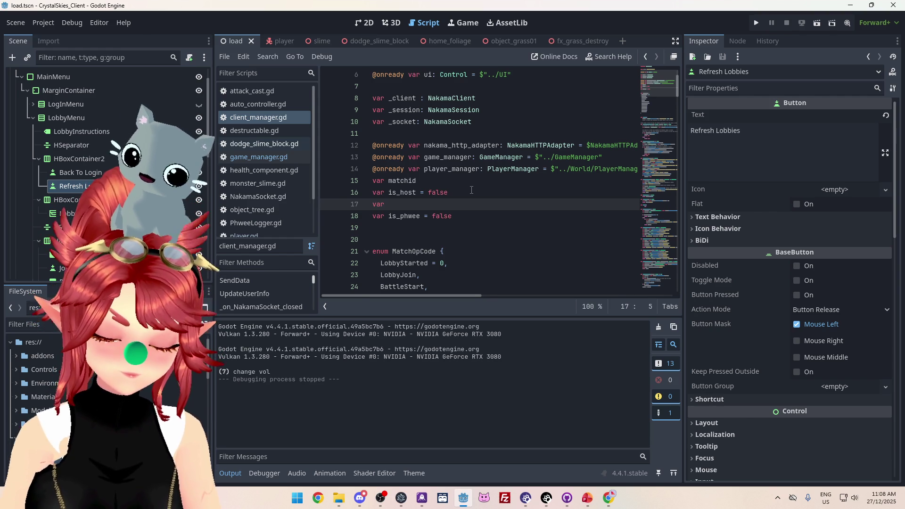
text(host2)
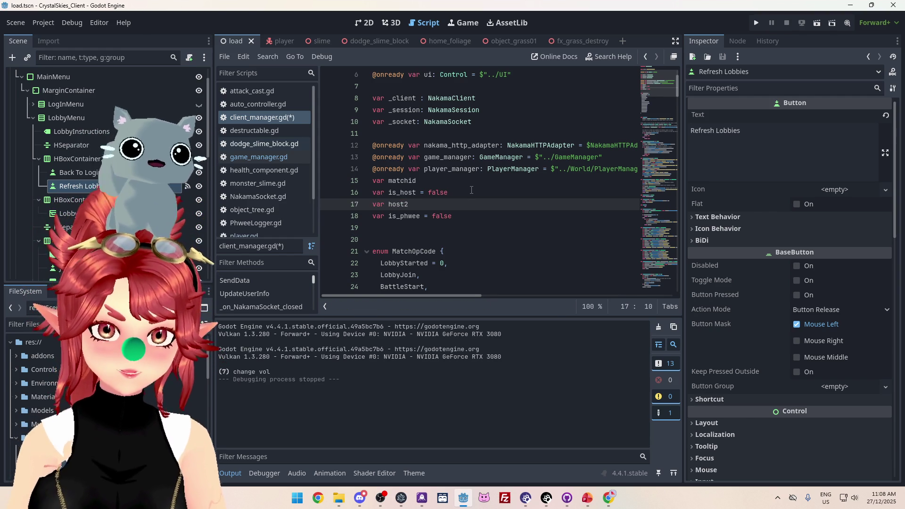
key(ctrl+s)
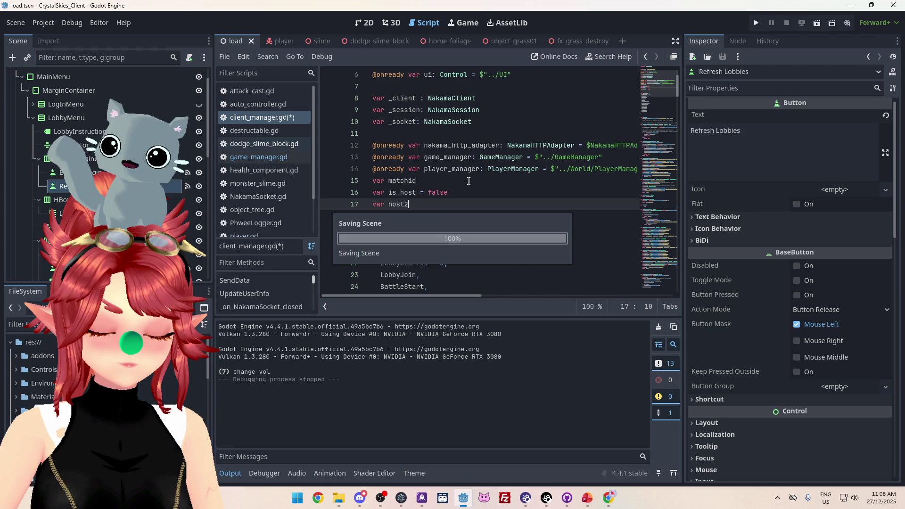
Begin an 'if host2' check on a new line after add_player in _on_match_presence.
scroll(654, 197, down, 6)
mouse_move(654, 197)
mouse_down()
mouse_move(661, 281)
mouse_move(662, 258)
mouse_up()
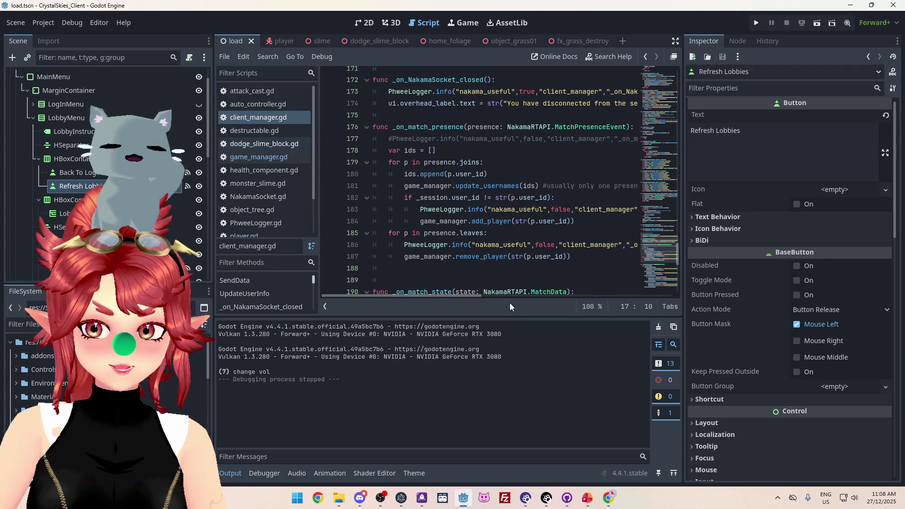
scroll(481, 283, right, 1)
scroll(492, 268, down, 2)
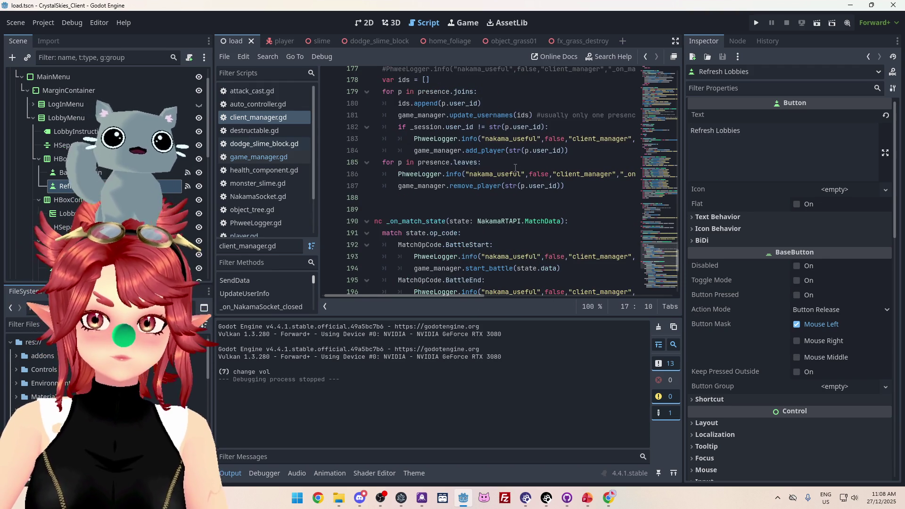
scroll(584, 184, up, 1)
click(585, 180)
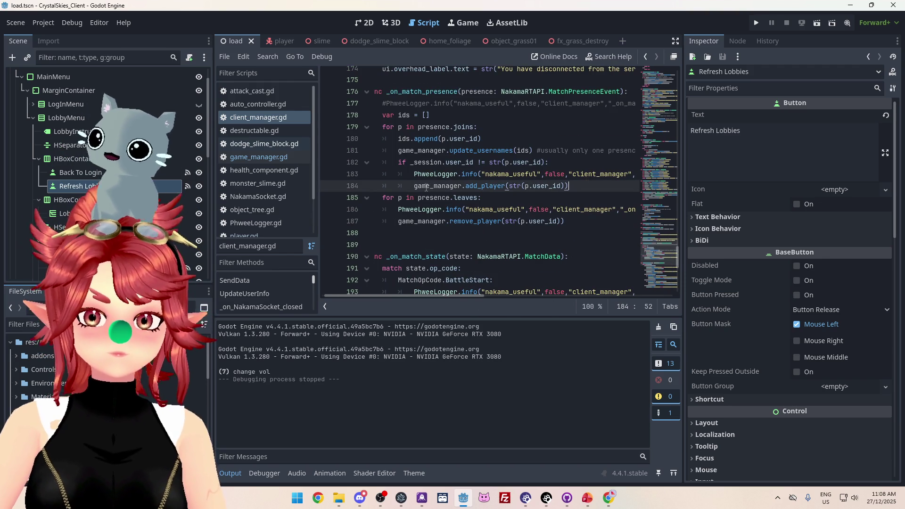
key(Return)
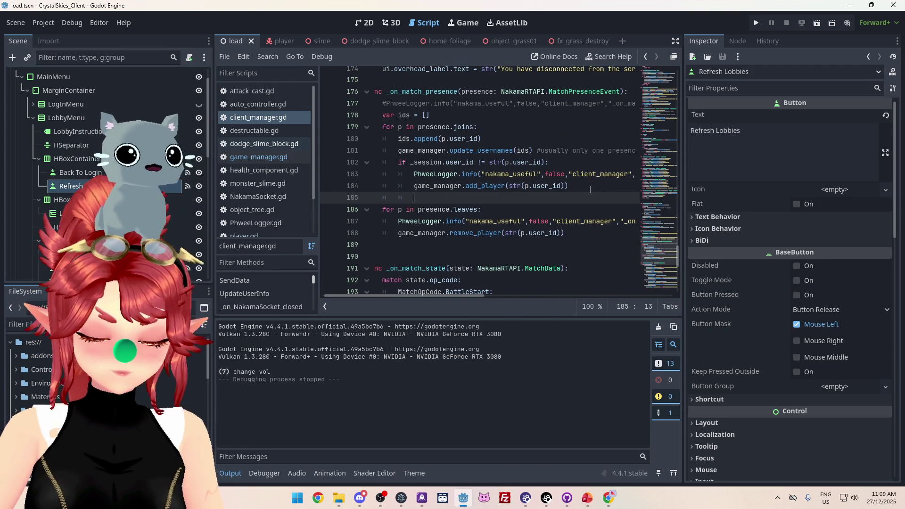
text(if host2)
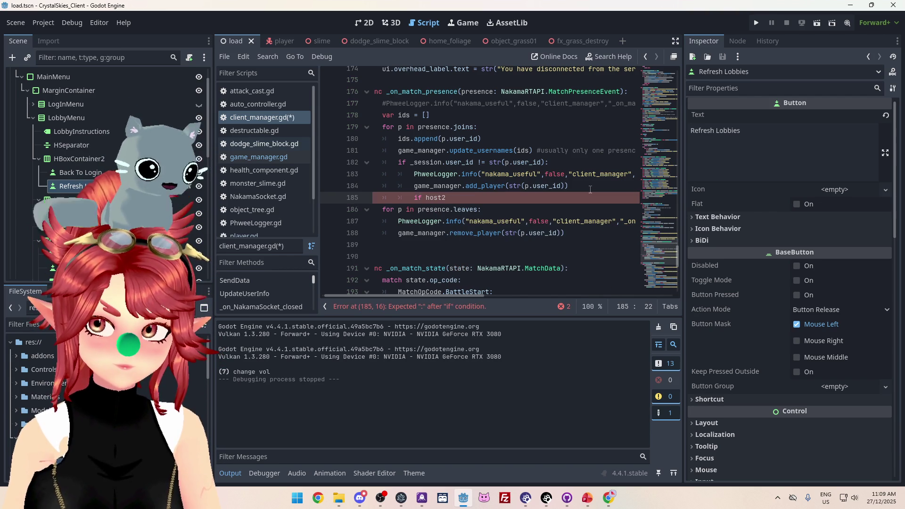
Complete the declaration as 'var host2: String = ""' and save the script.
drag(673, 264, 699, 66)
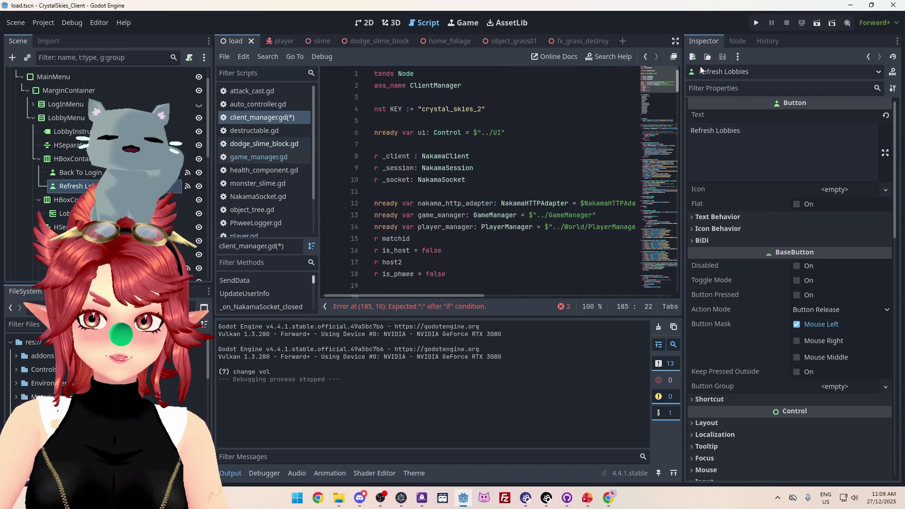
scroll(445, 254, down, 1)
click(422, 215)
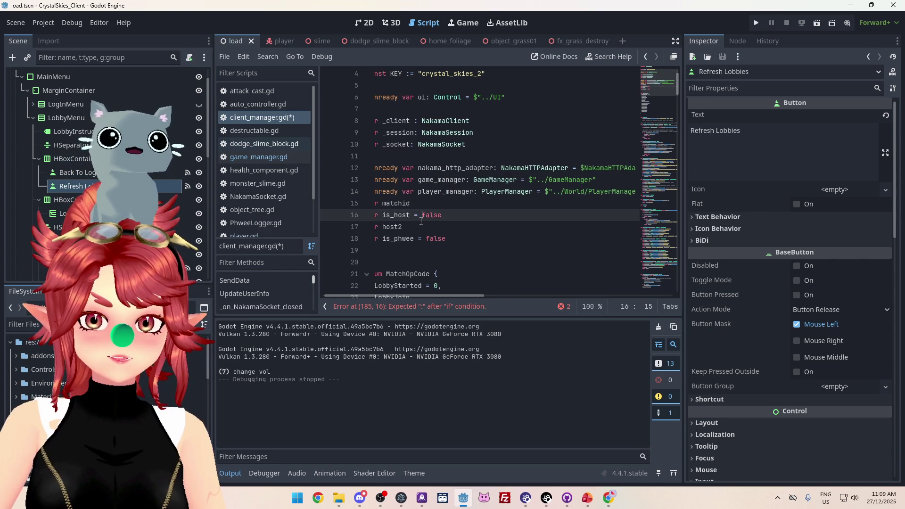
drag(424, 296, 421, 297)
click(428, 223)
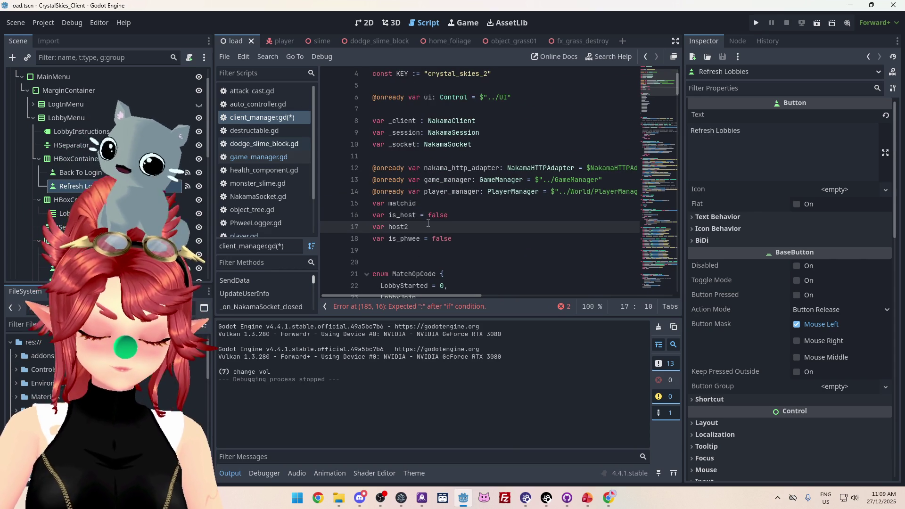
text(: str)
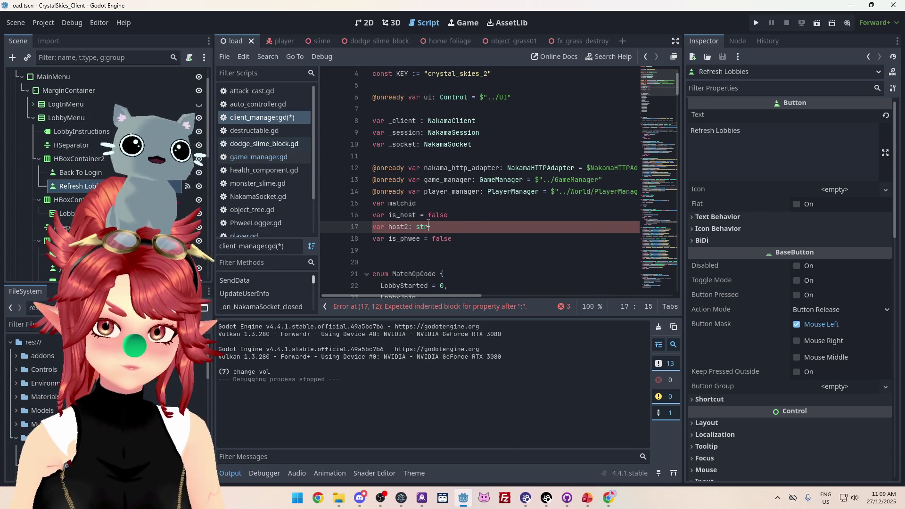
text(in)
key(Return)
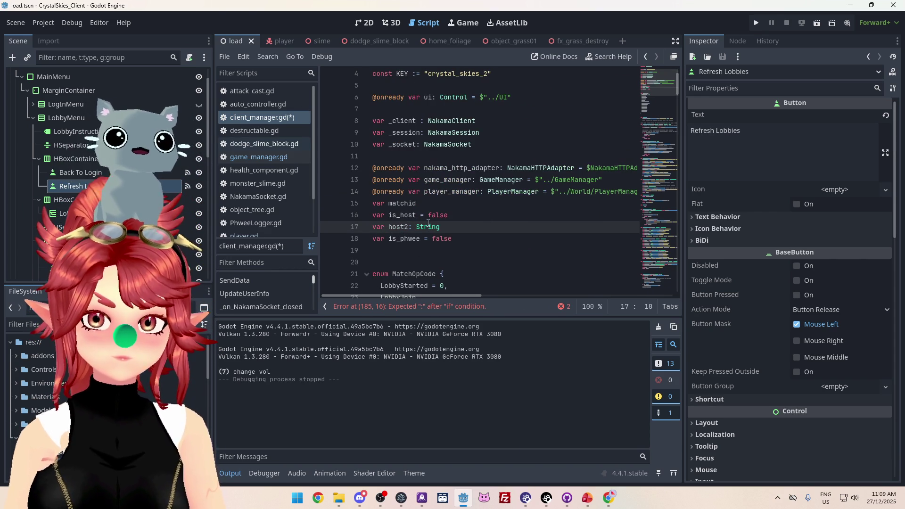
text("")
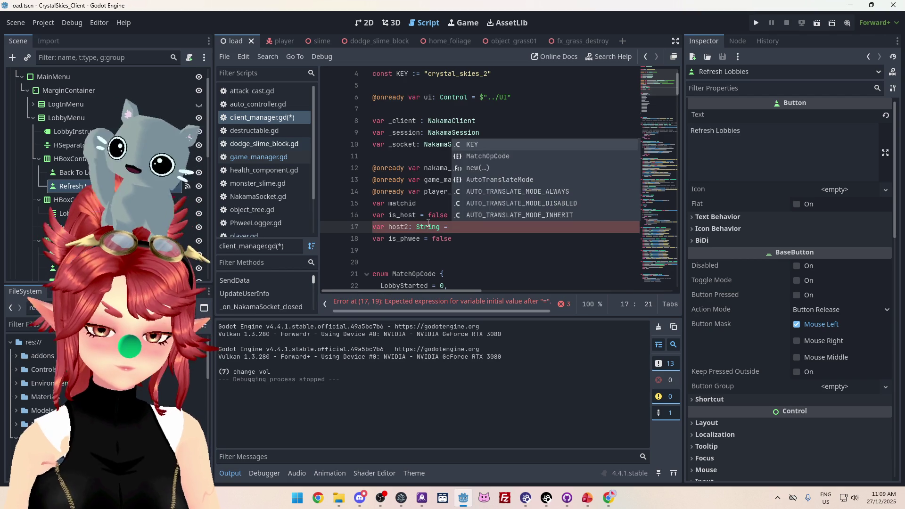
key(ctrl+s)
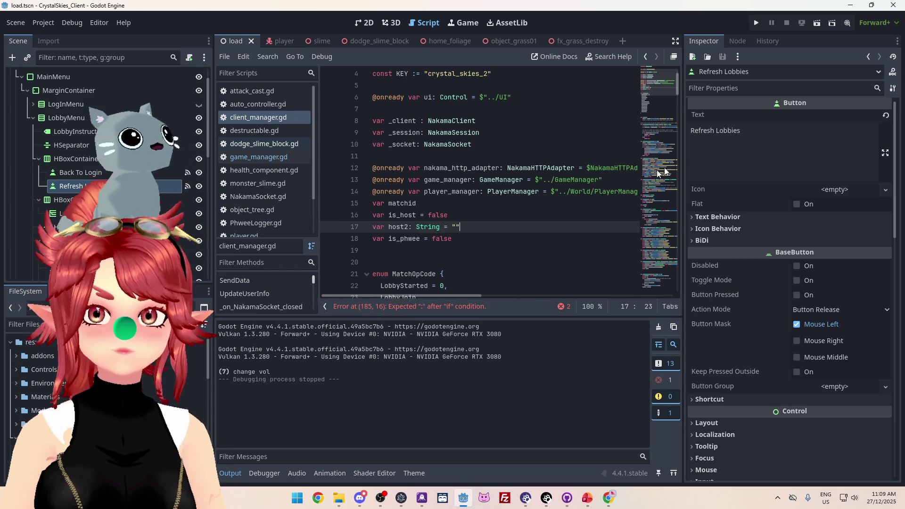
Finish the check as 'if host2 == "": host2 = str(p.user_id)' using the copied expression.
drag(676, 87, 657, 261)
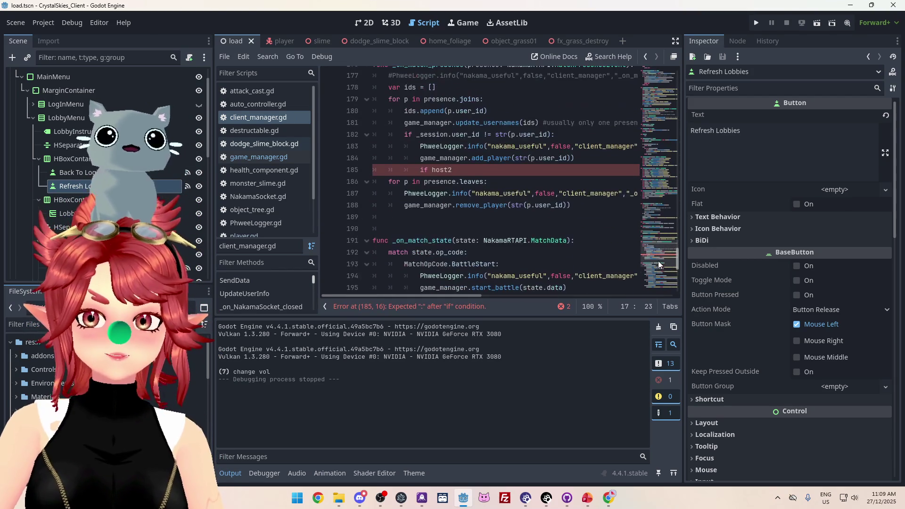
click(477, 169)
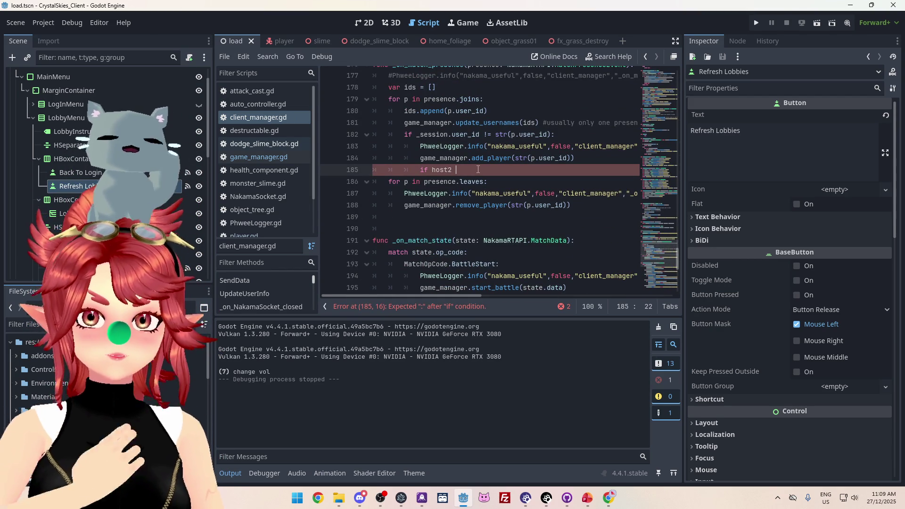
text(== "")
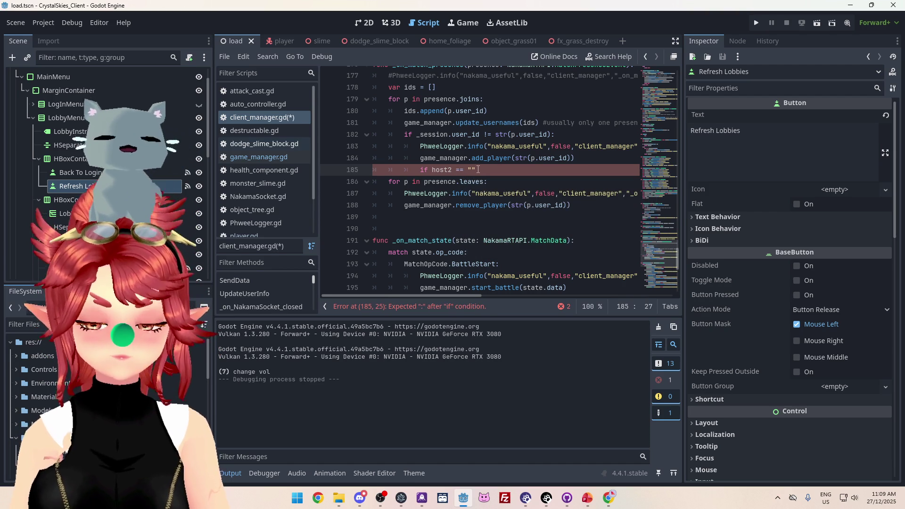
text(:)
key(Return)
text(host)
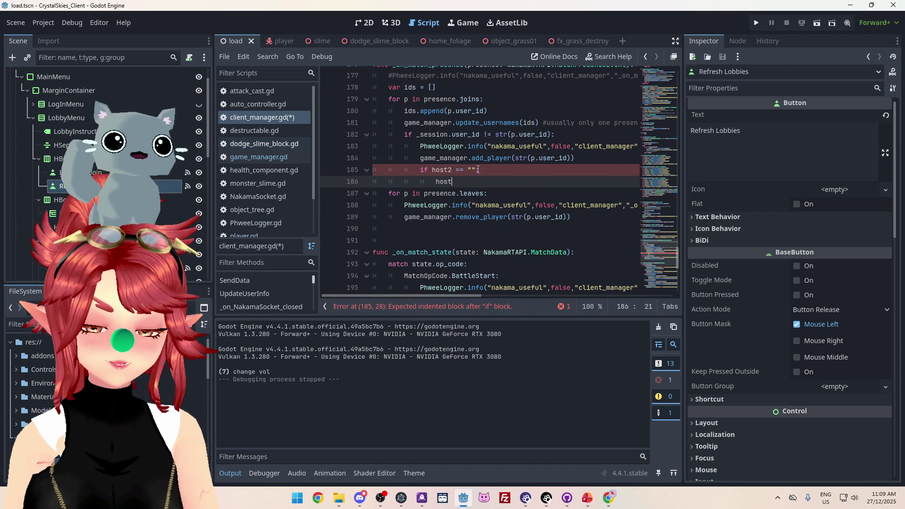
text(2 =)
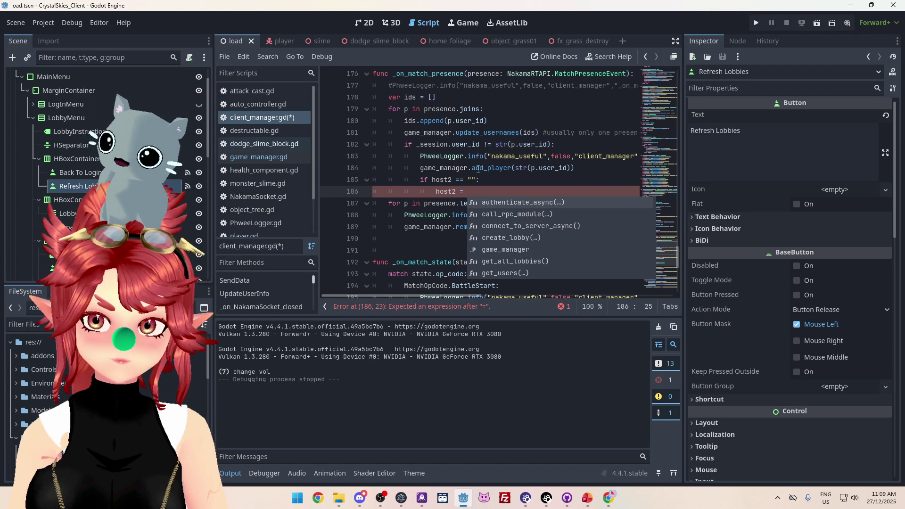
drag(515, 168, 570, 168)
key(ctrl+c)
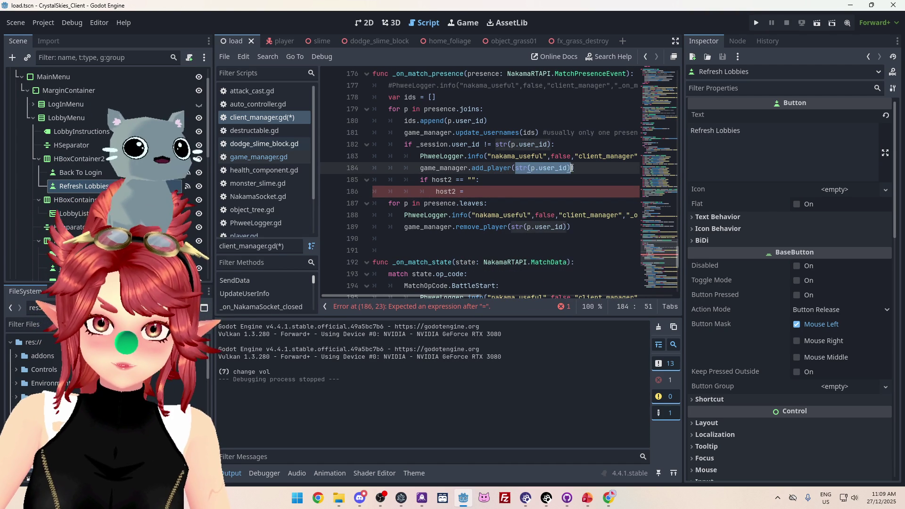
click(487, 193)
key(ctrl+v)
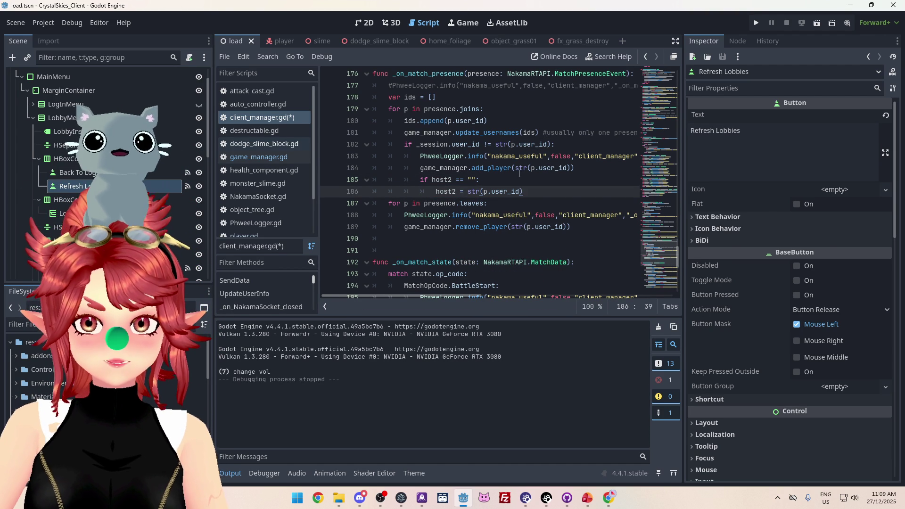
mouse_move(519, 174)
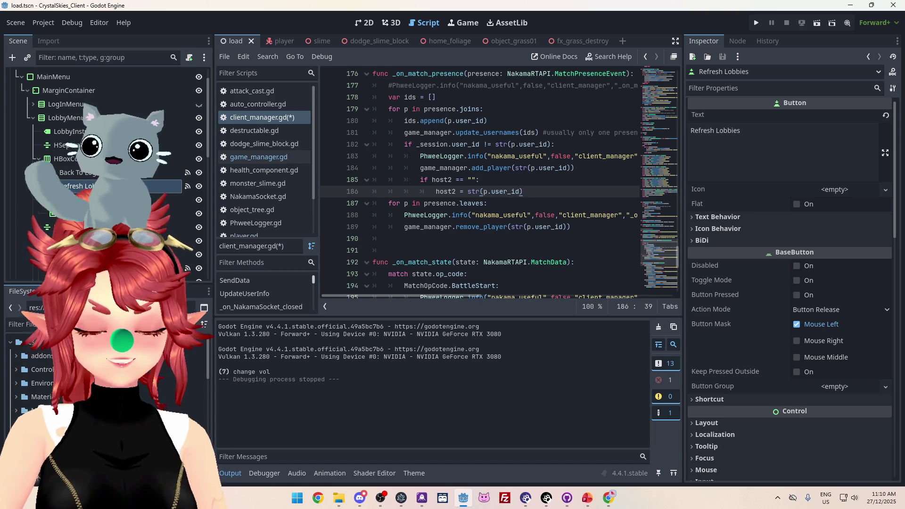
Save client_manager.gd with the new host2 check.
click(537, 180)
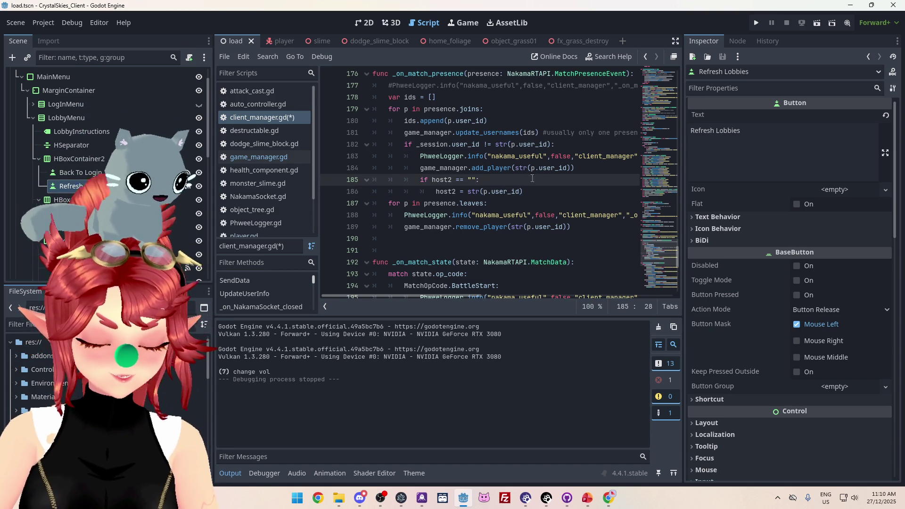
key(ctrl+s)
key(Down)
key(End)
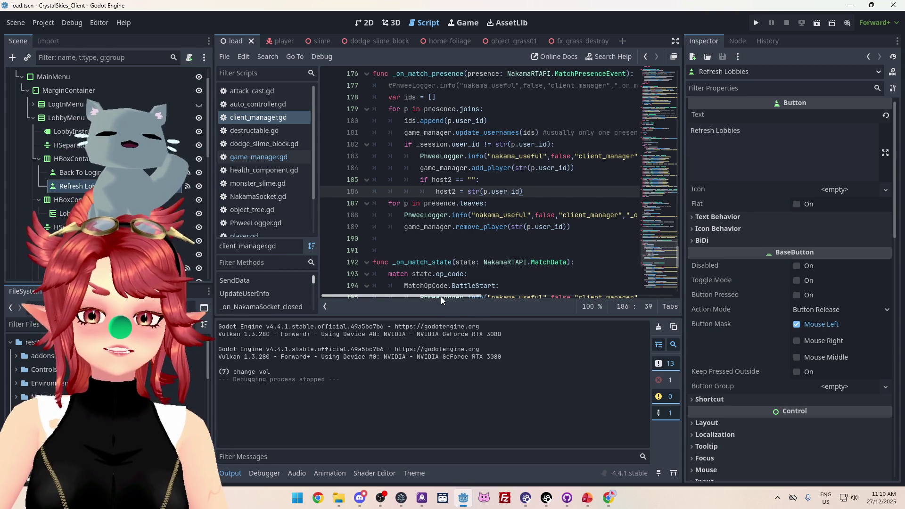
Insert a new line after remove_player, following the presence.leaves loop.
scroll(426, 246, down, 1)
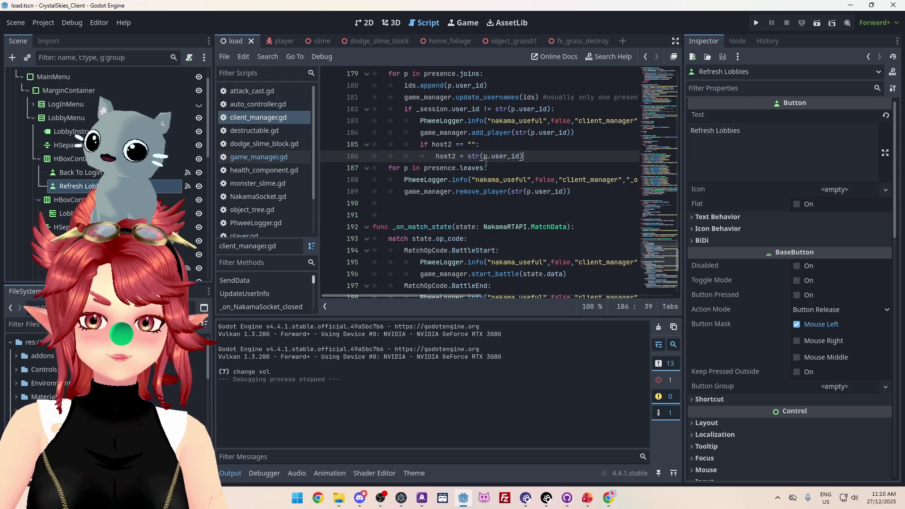
mouse_move(486, 161)
mouse_move(428, 113)
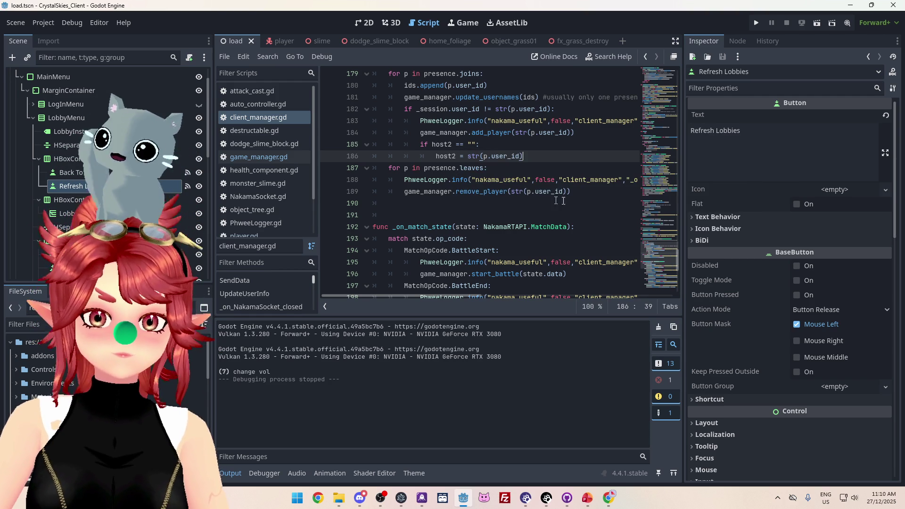
click(597, 190)
key(Return)
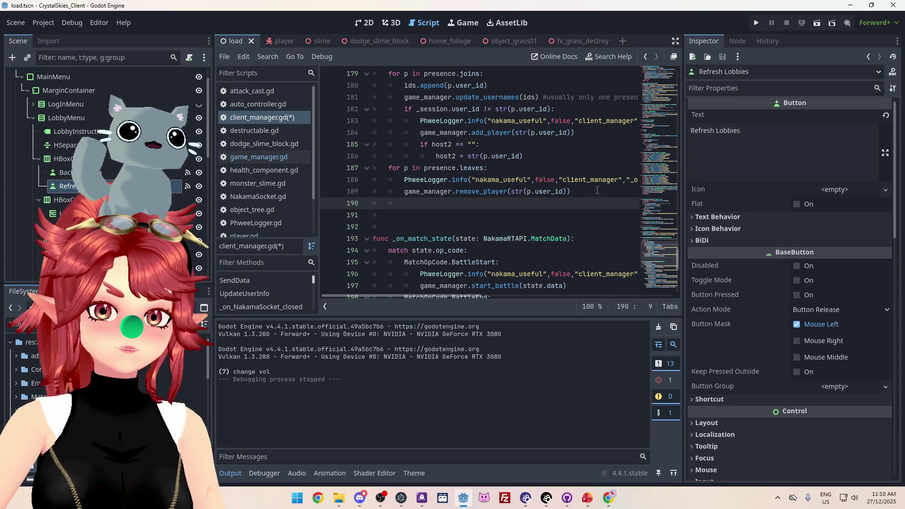
scroll(29, 90, down, 5)
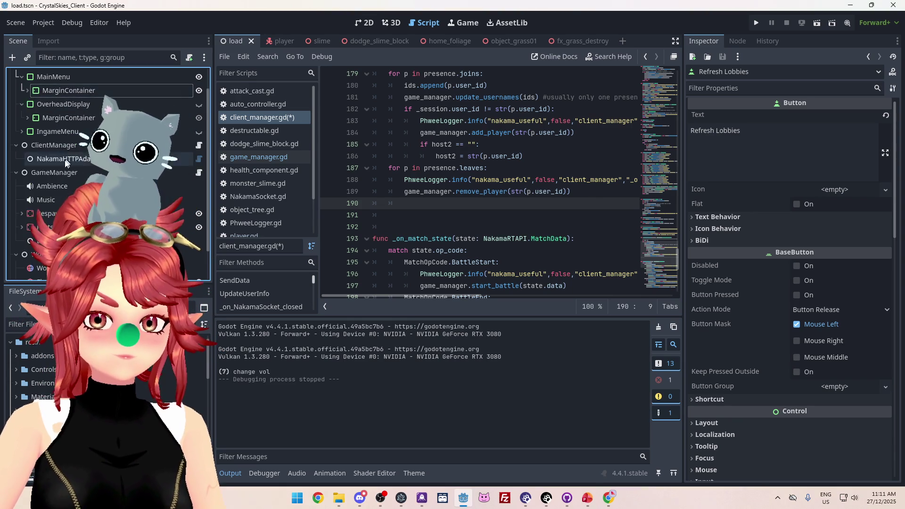
Type player_manager.get_child(0).name on line 190 using autocomplete.
click(433, 202)
text(play)
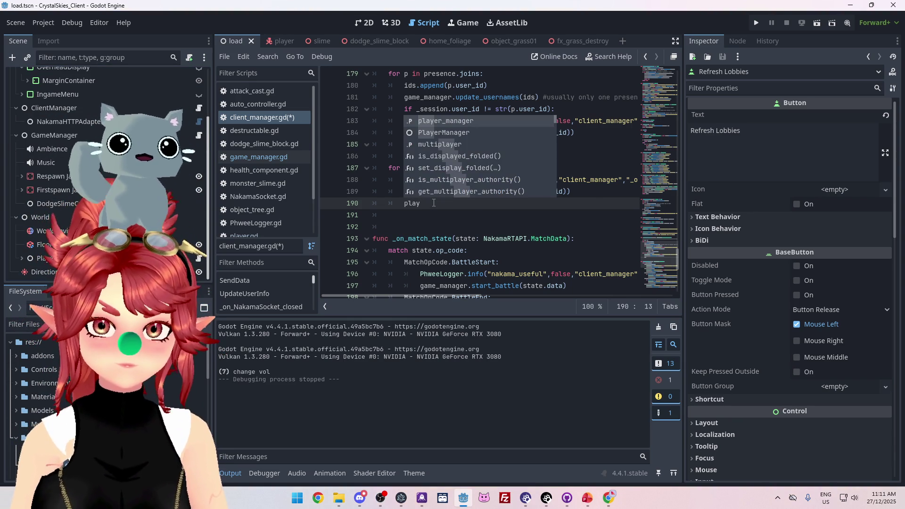
key(Return)
text(.get)
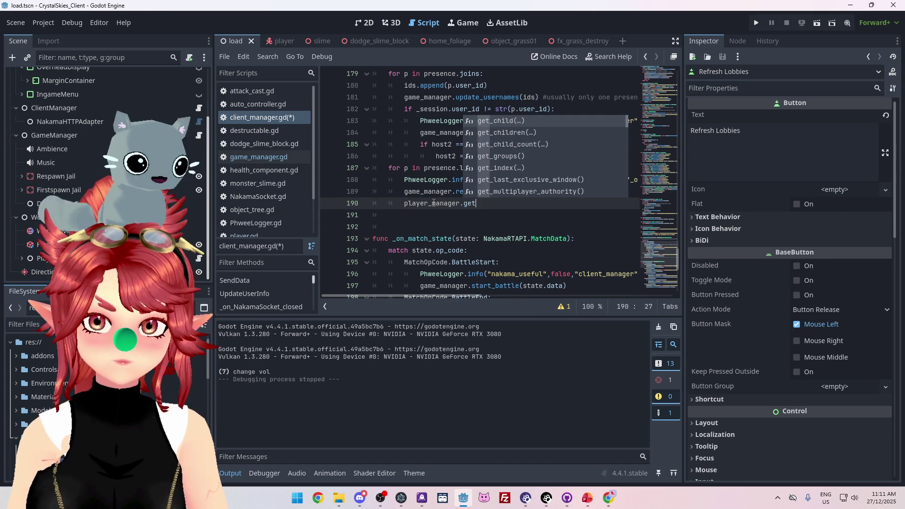
key(Return)
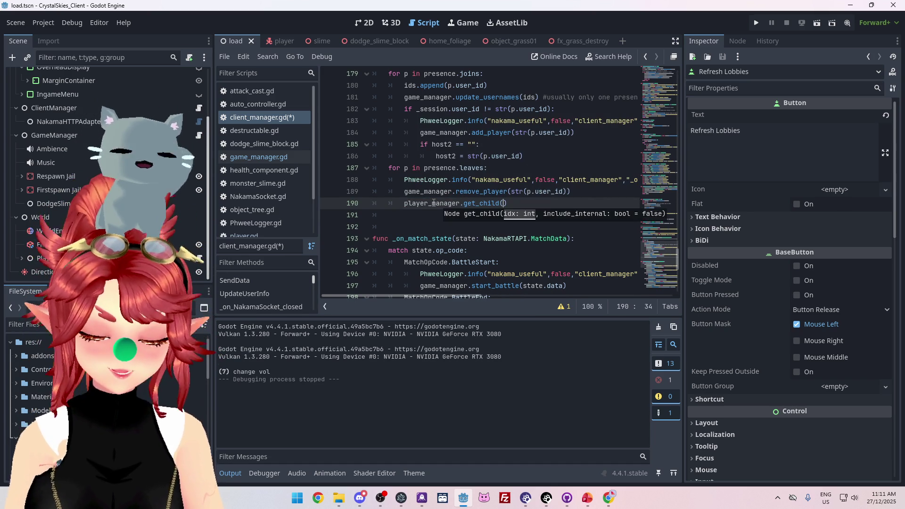
text(0)
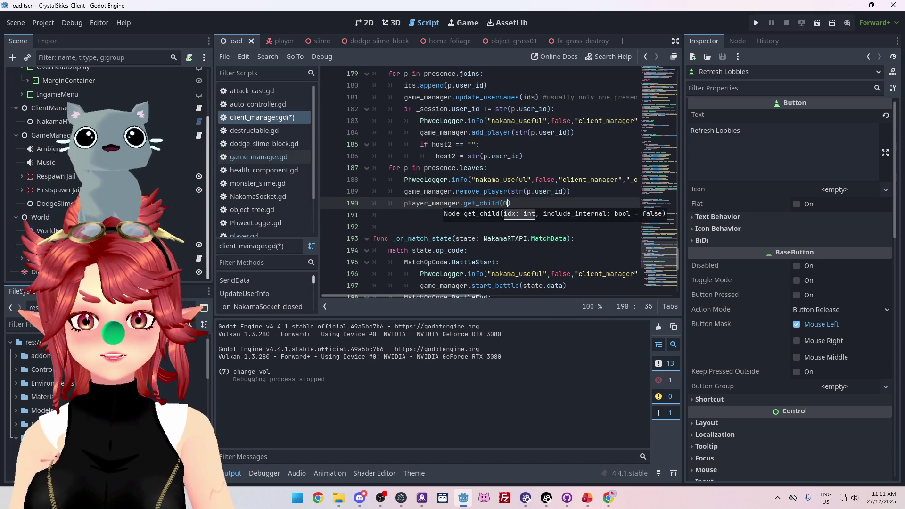
text())
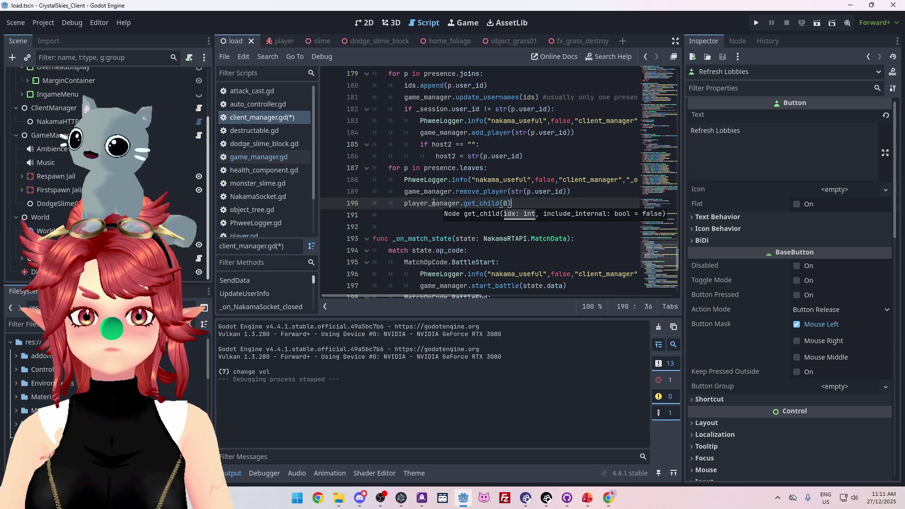
text(.name)
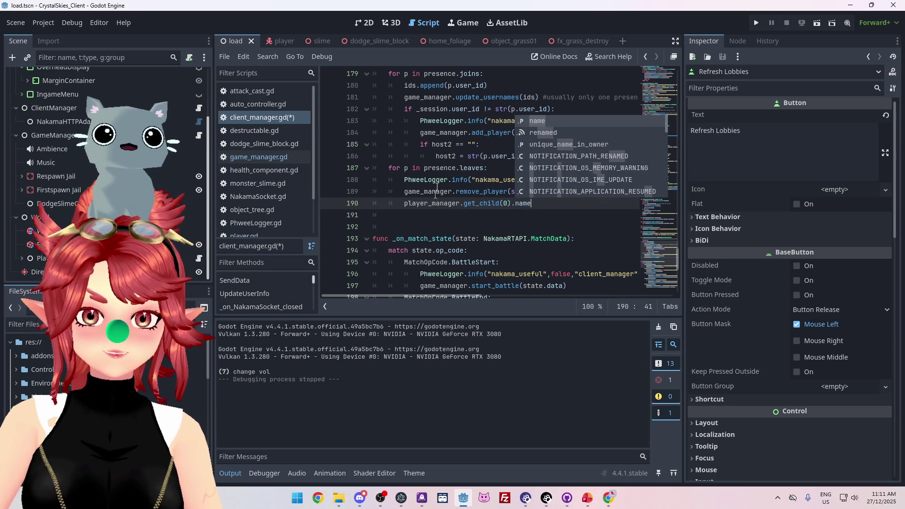
Prefix line 190 with 'host2 =' and save client_manager.gd.
click(404, 203)
text(host2 =)
key(Down)
key(Down)
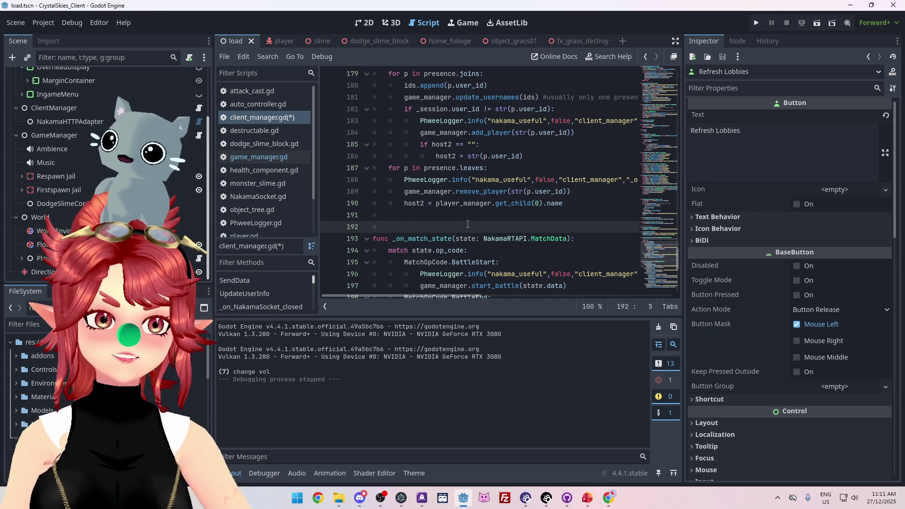
click(487, 203)
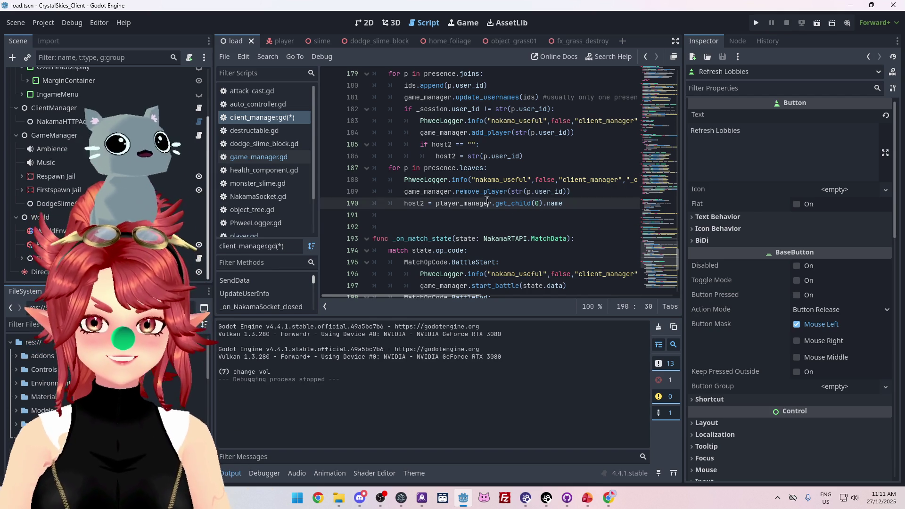
mouse_move(463, 207)
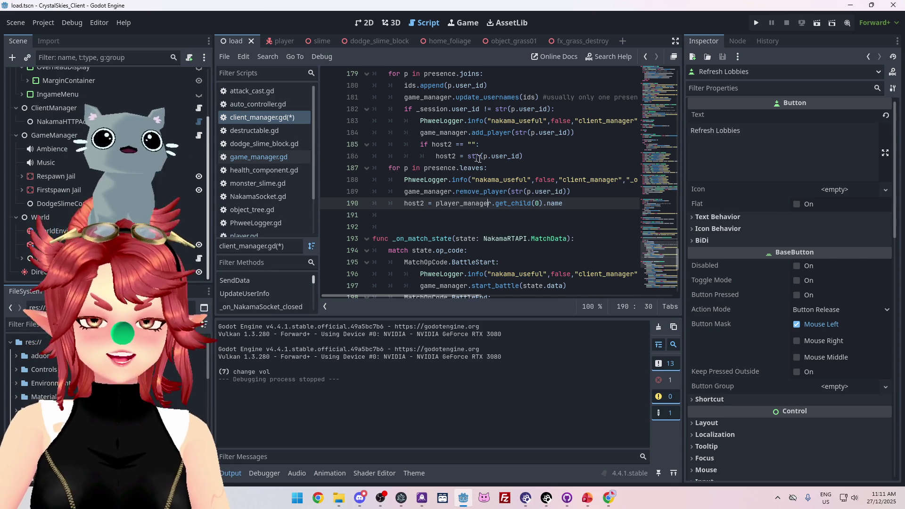
key(ctrl+s)
click(574, 203)
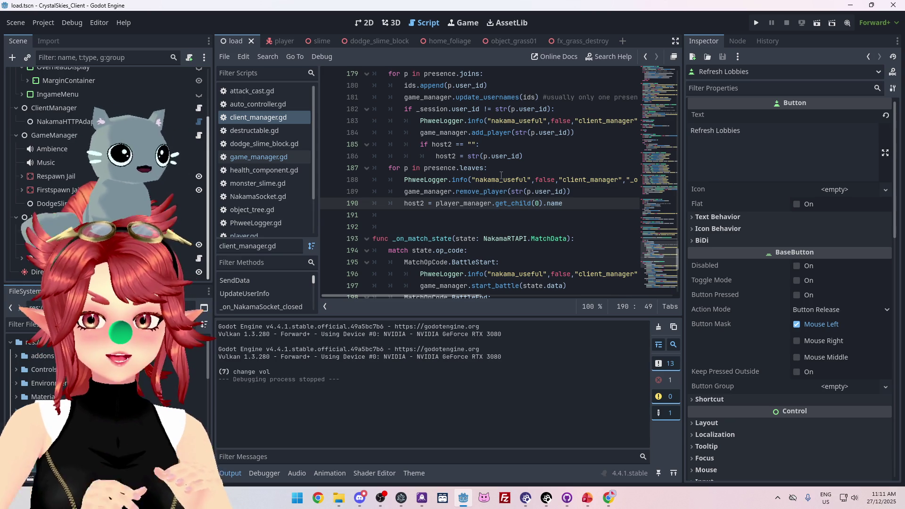
Place the caret just before host2 in the if condition on line 185.
click(422, 144)
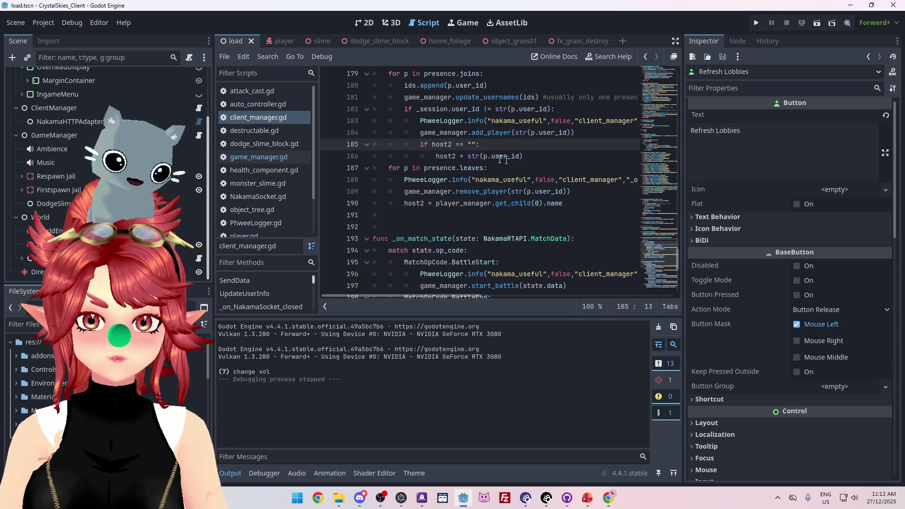
mouse_move(432, 146)
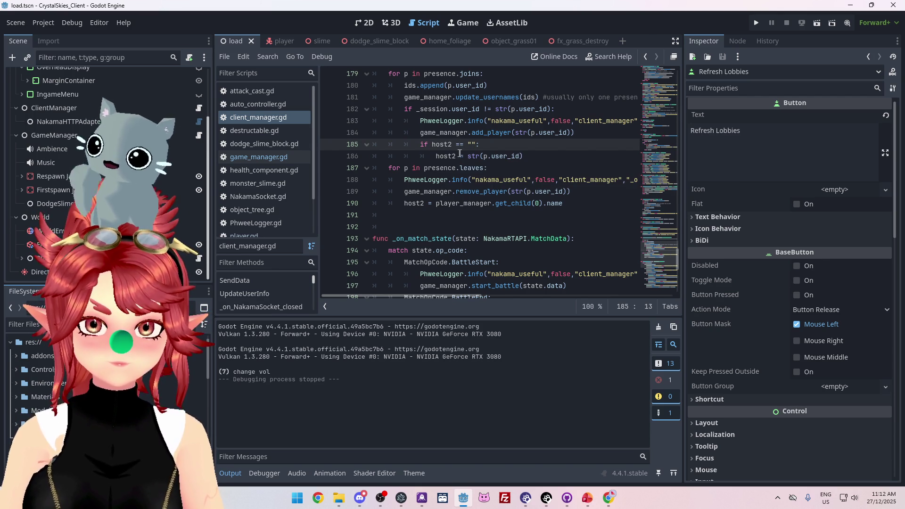
click(432, 145)
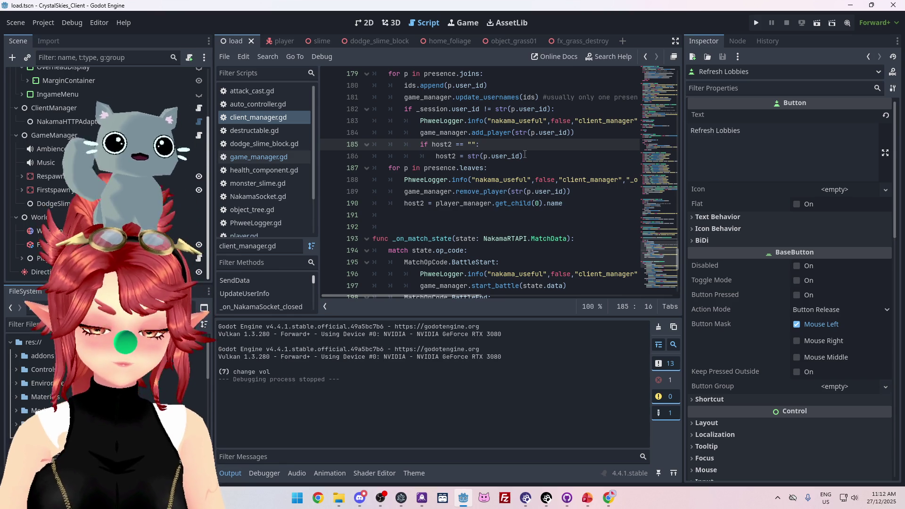
Add 'is_host && ' to the if condition on line 185 of client_manager.gd.
text(is_host )
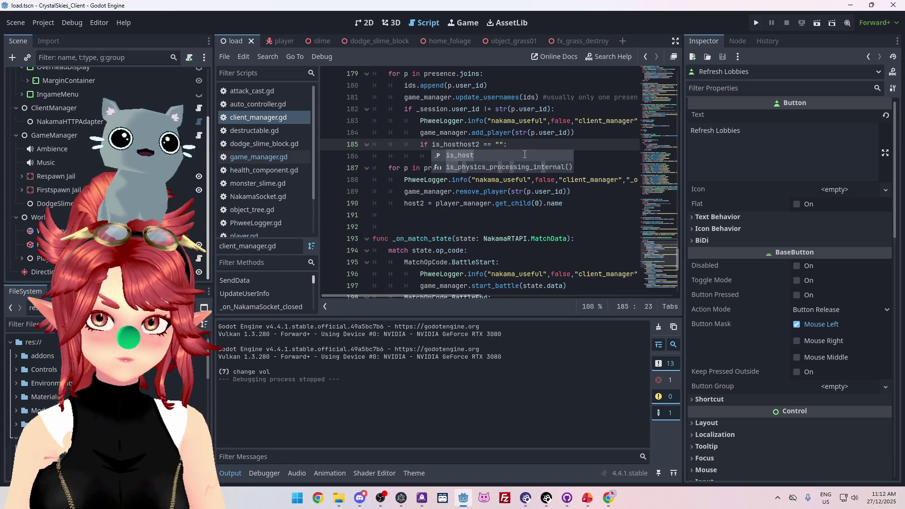
text(&&)
key(Down)
key(Down)
key(Down)
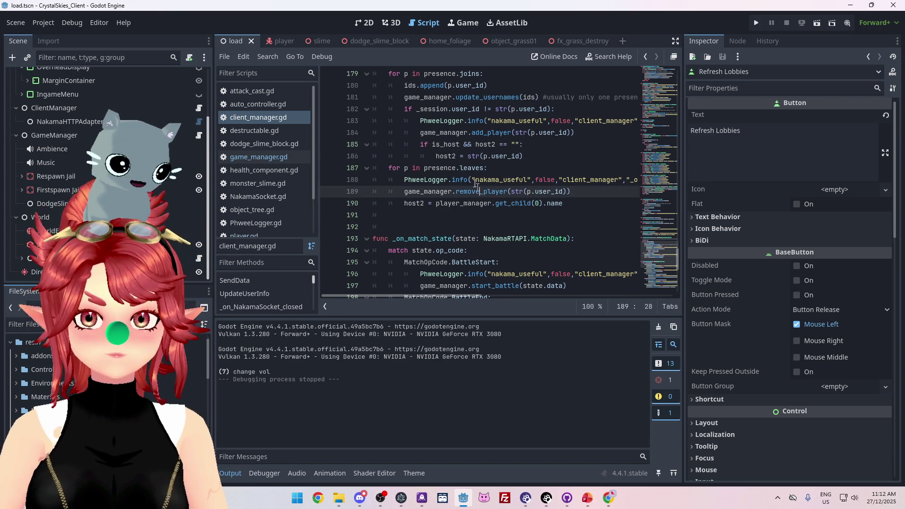
drag(432, 144, 476, 144)
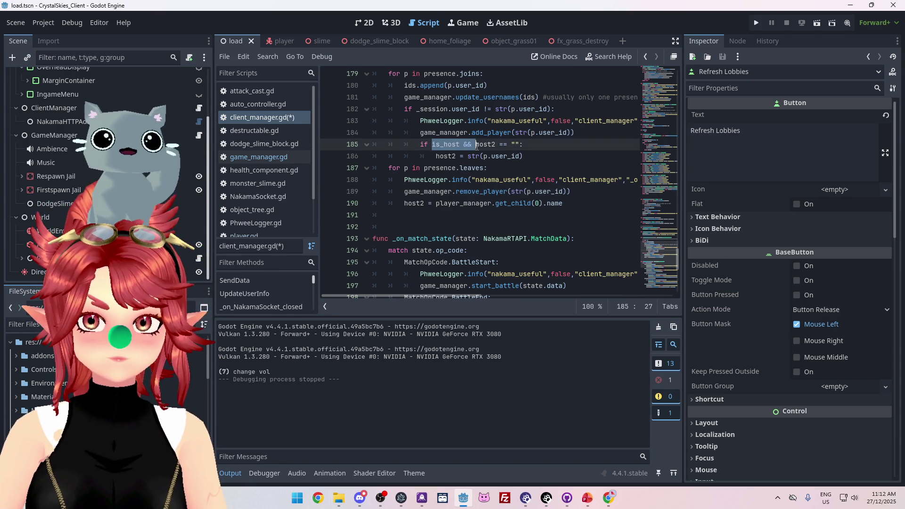
scroll(472, 250, down, 3)
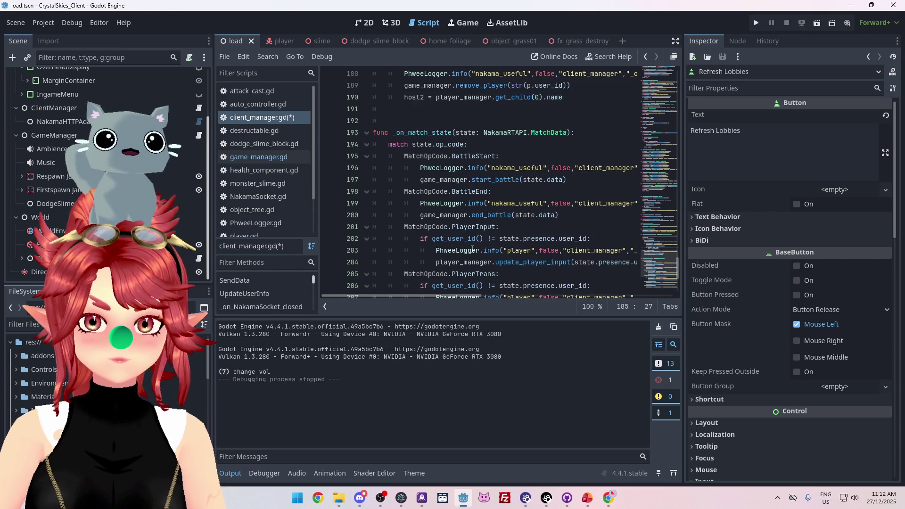
scroll(472, 248, up, 3)
scroll(472, 247, up, 1)
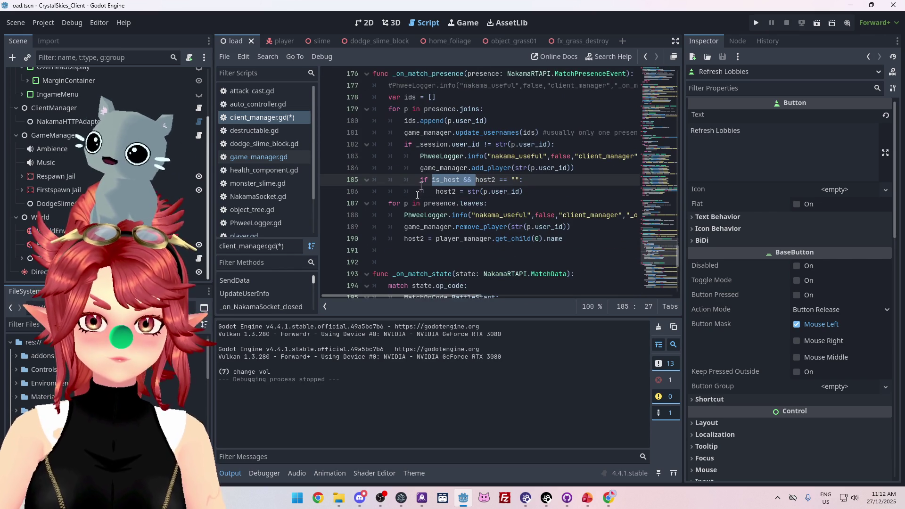
Wrap the host2 assignment at line 191 in an 'if is_host:' block and save the script.
click(405, 238)
key(Return)
key(Up)
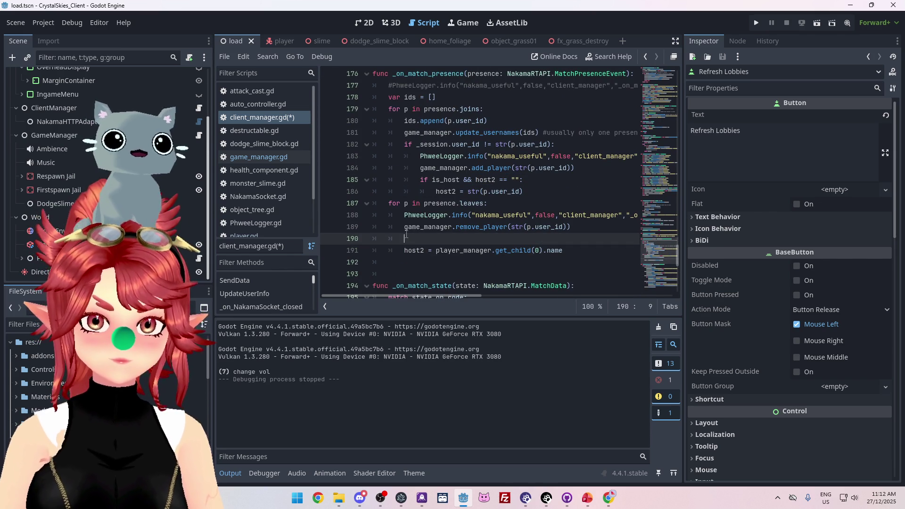
text(if is_host)
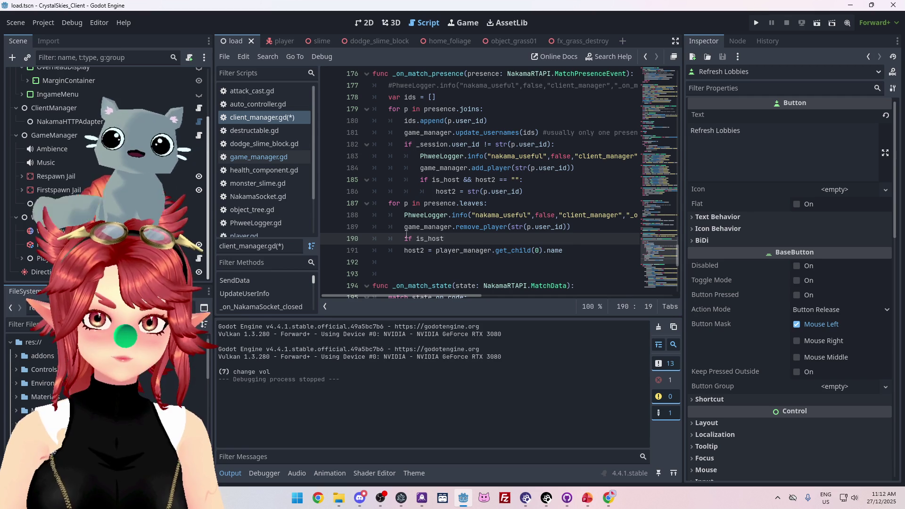
text(:)
key(Down)
key(Home)
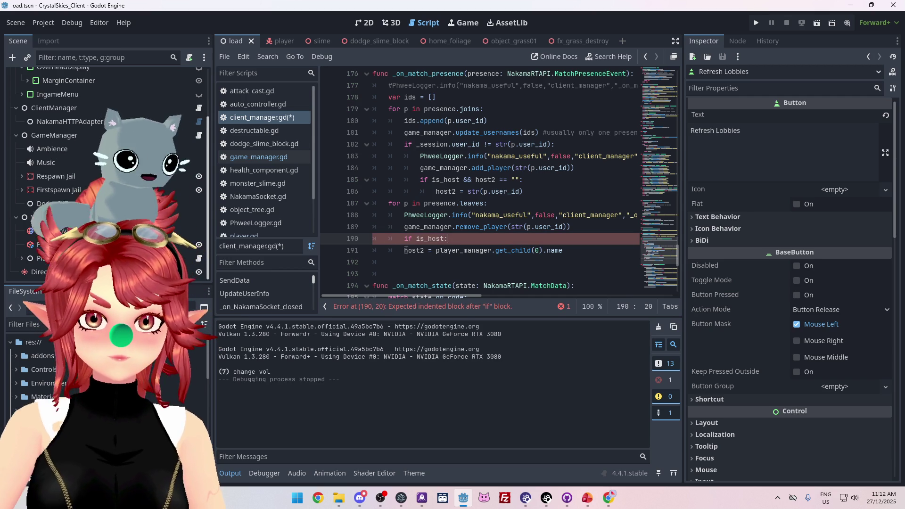
key(Tab)
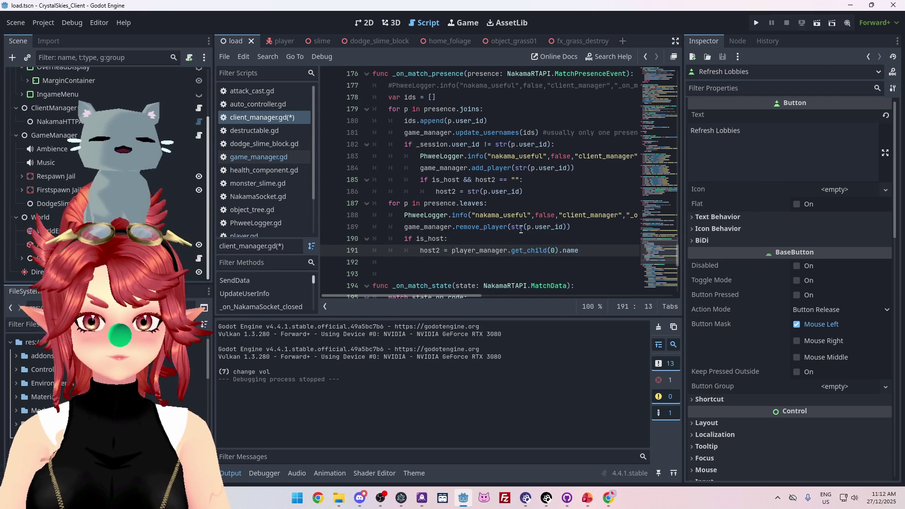
key(ctrl+s)
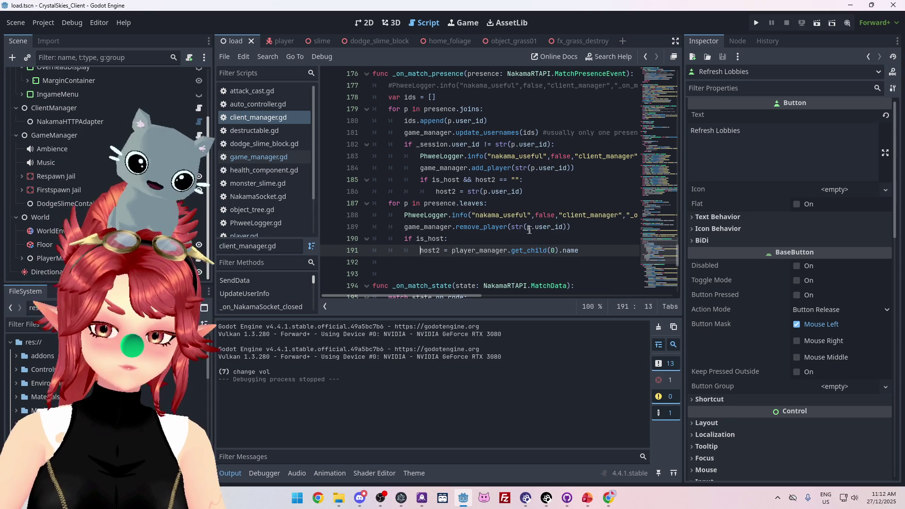
scroll(489, 228, down, 5)
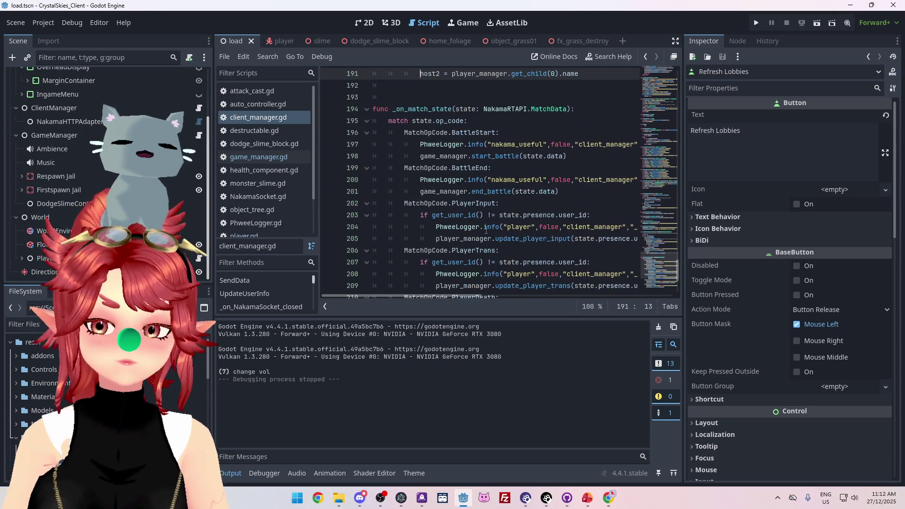
scroll(486, 230, up, 4)
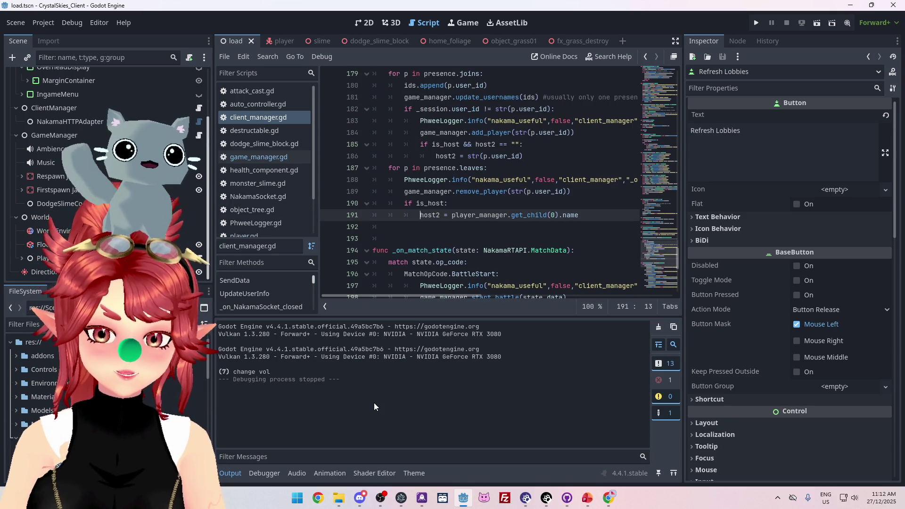
Go from Exports up to CrystalSkies_Server > nakama_server > src and open rpccreatelobby.ts in Notepad.
click(339, 497)
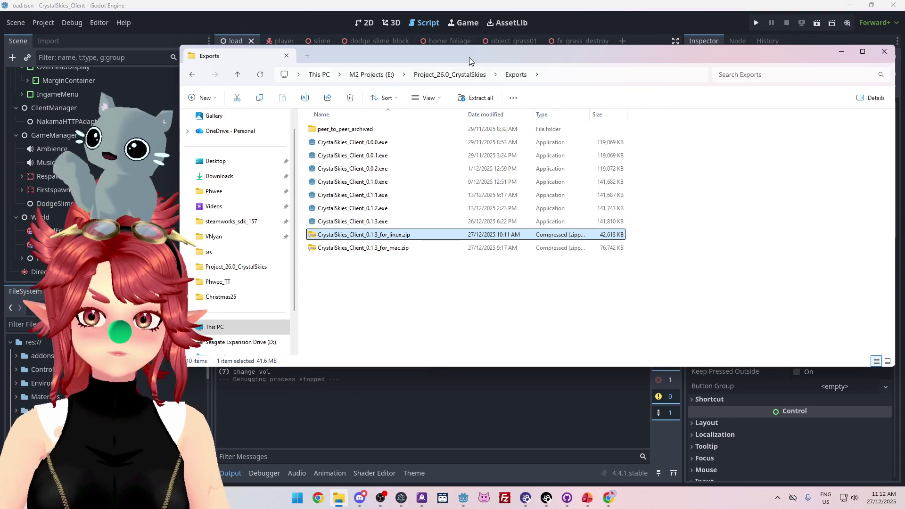
drag(469, 62, 430, 72)
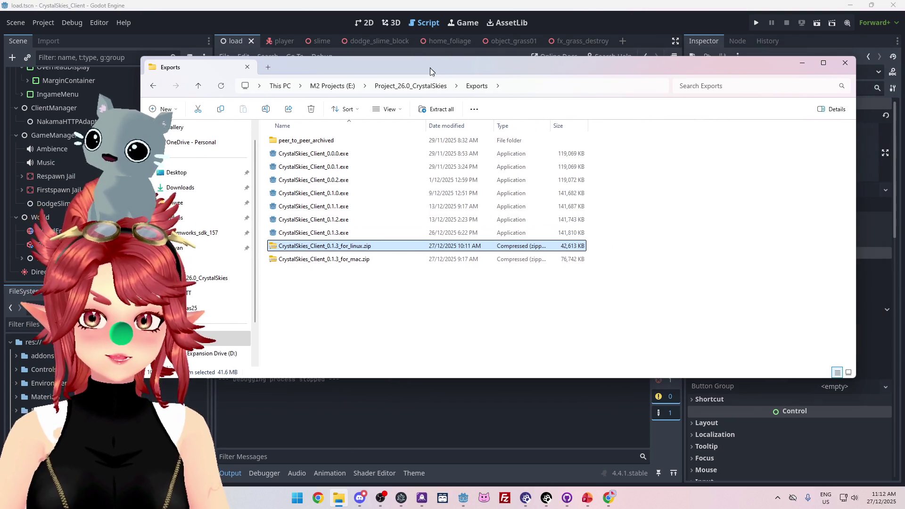
click(411, 88)
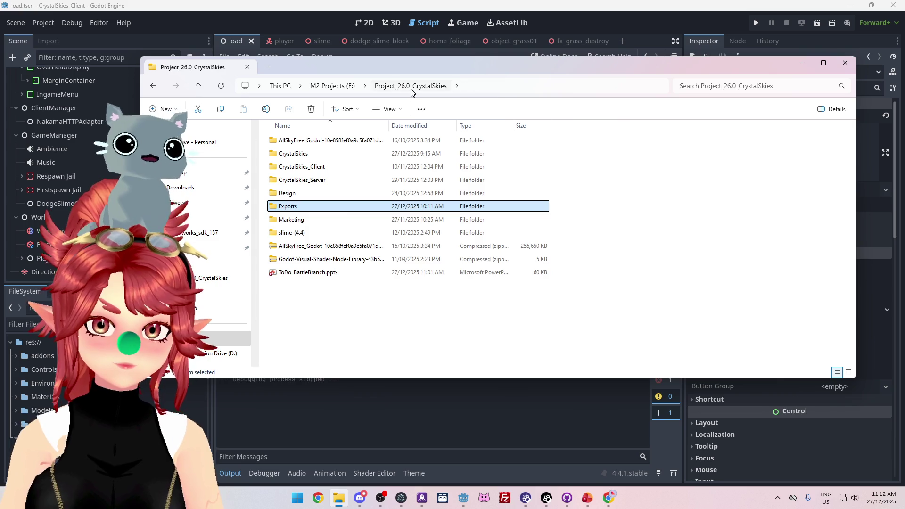
double_click(314, 180)
double_click(309, 153)
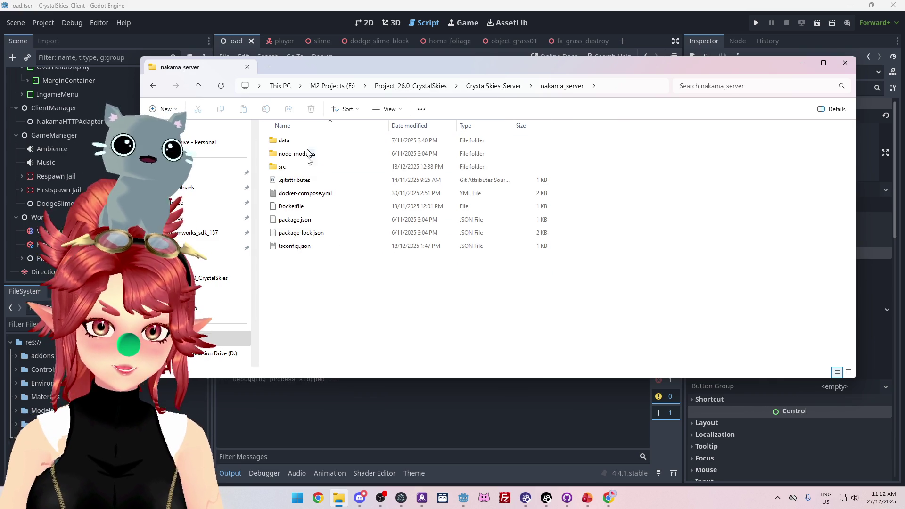
double_click(306, 168)
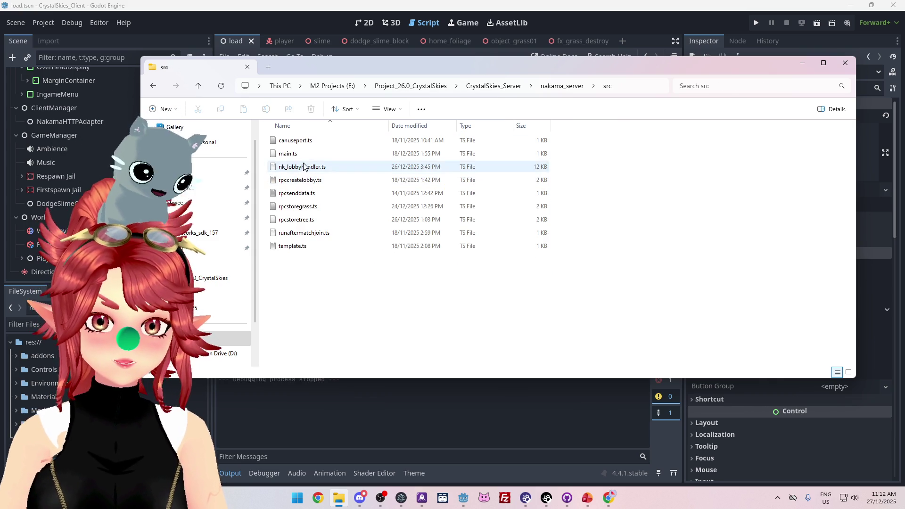
double_click(301, 180)
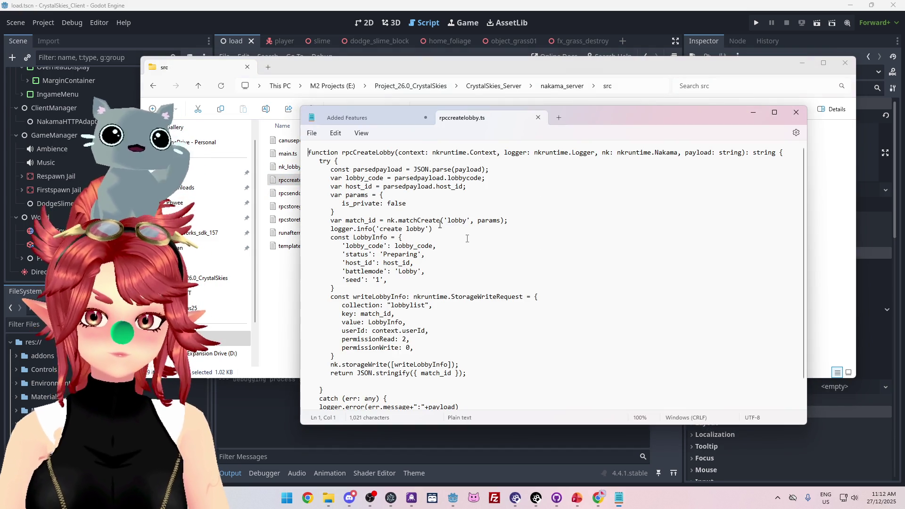
Insert a 'host2': '' line after 'seed': '1' in LobbyInfo and save rpccreatelobby.ts.
scroll(370, 260, down, 2)
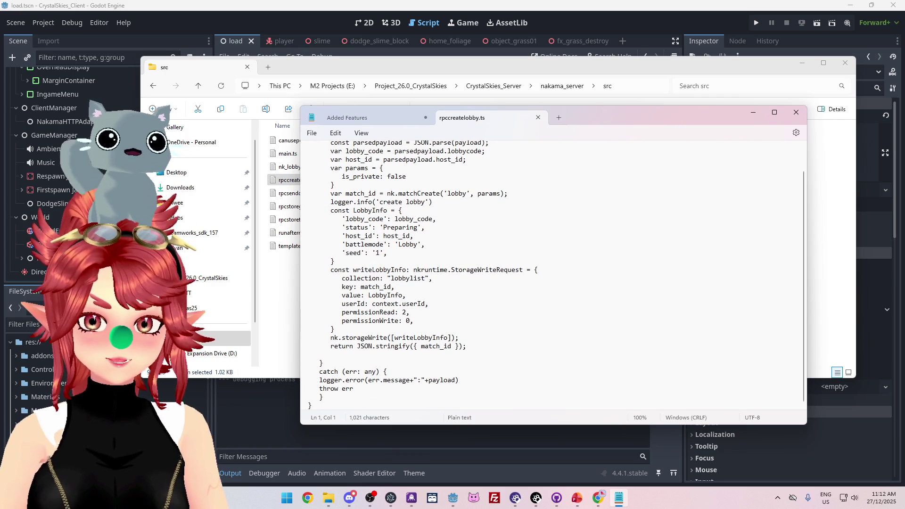
click(394, 253)
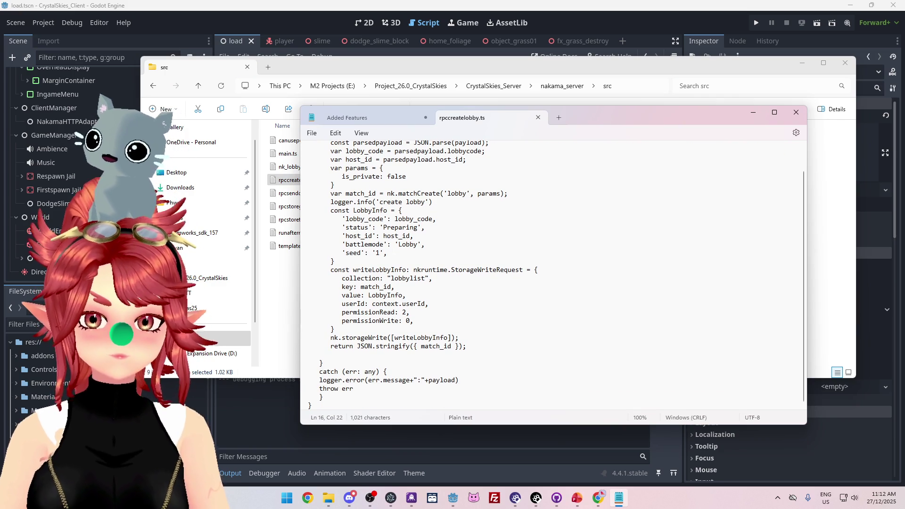
key(Return)
text(')
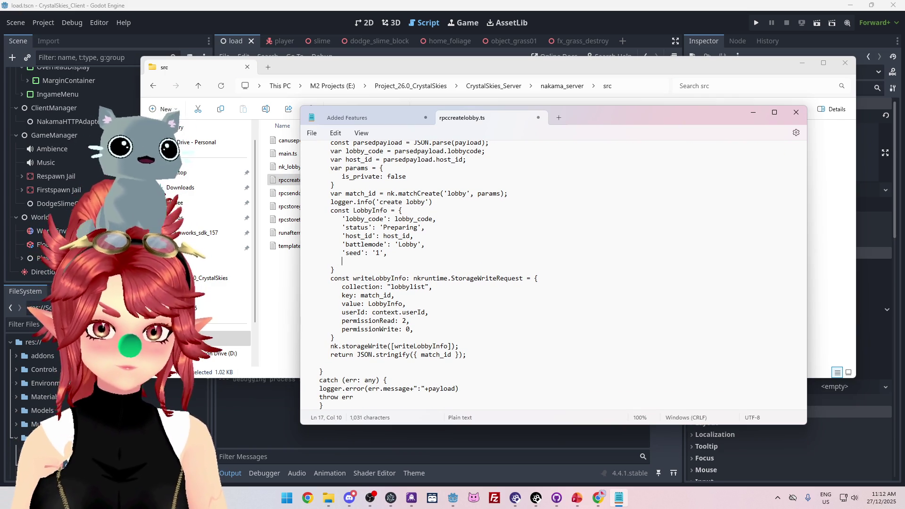
text(host2':)
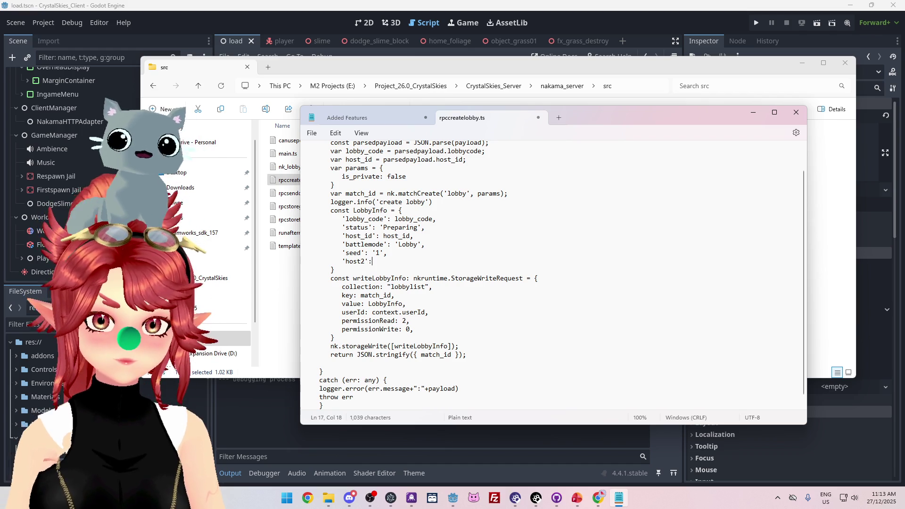
text( '',)
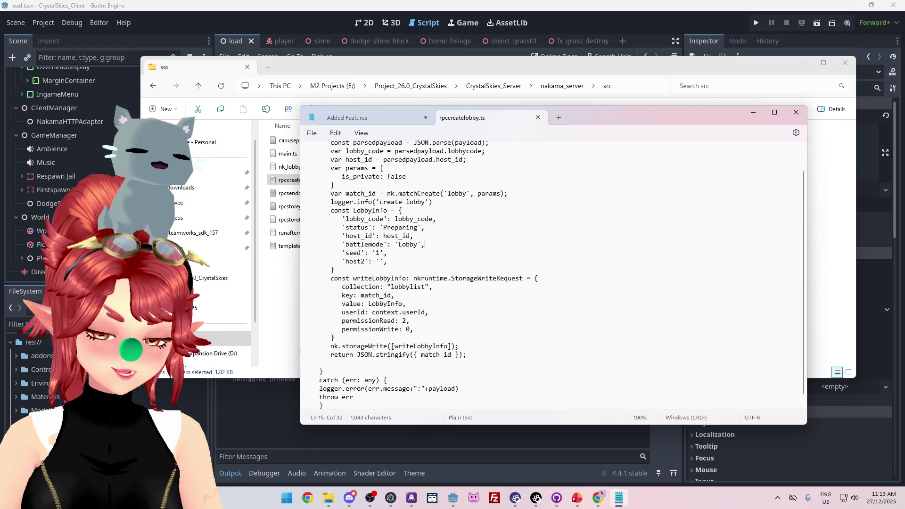
click(421, 246)
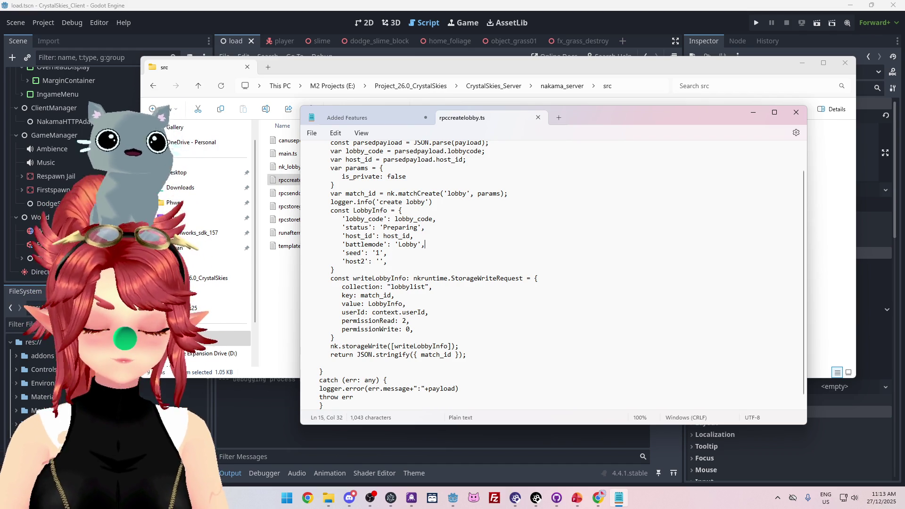
click(284, 492)
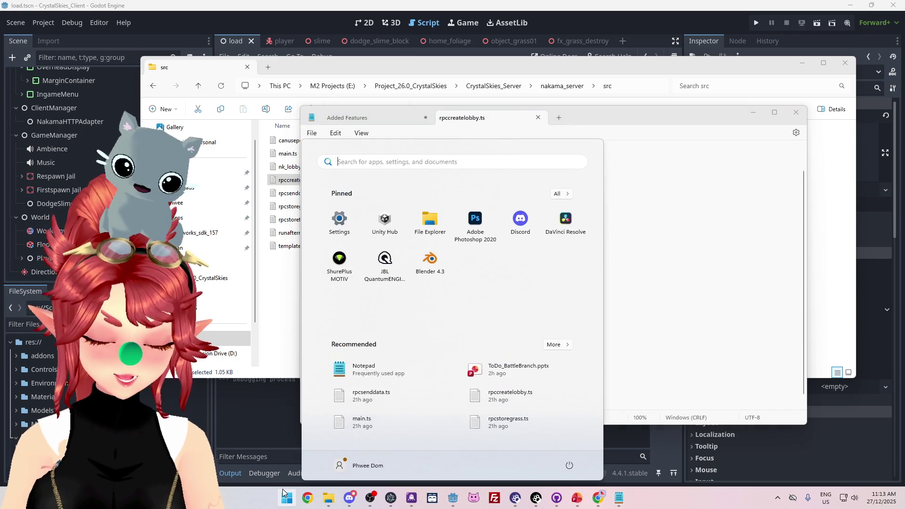
Launch a Command Prompt from the Start menu, then return to the File Explorer window.
text(cmd)
click(366, 240)
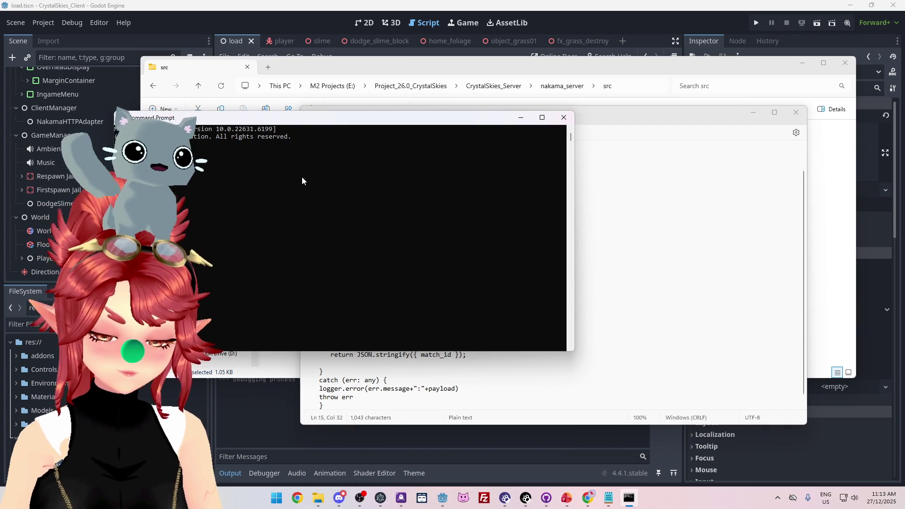
click(660, 133)
click(620, 94)
Open a Command Prompt in the nakama_server folder via the address bar and run npx tsc.
click(562, 88)
click(622, 89)
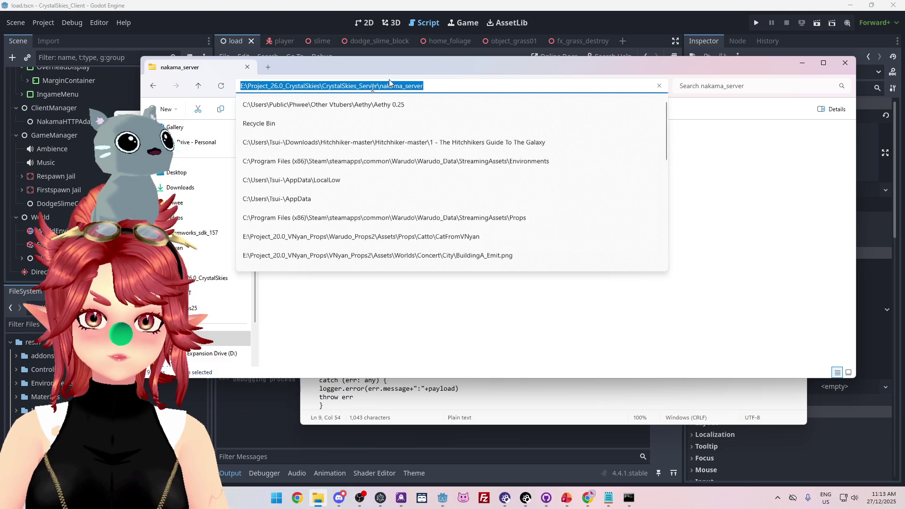
text(cmd)
key(Return)
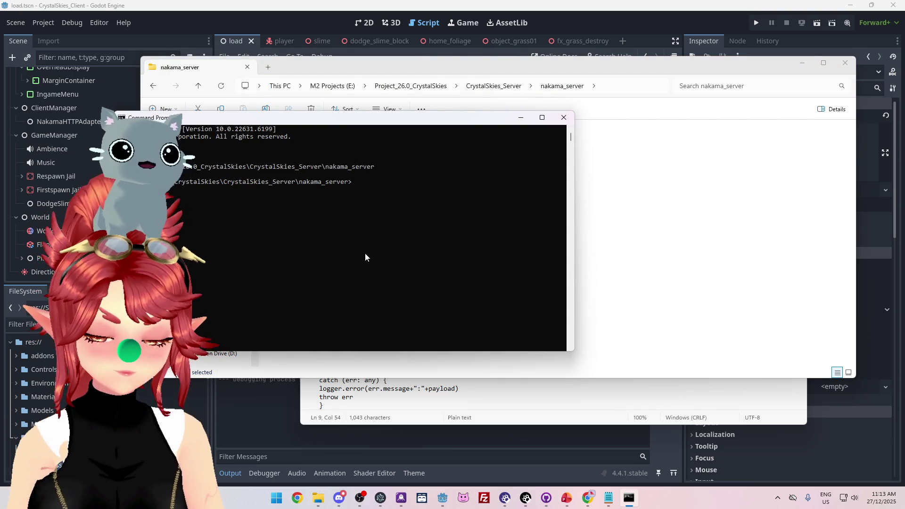
text(npx tsc)
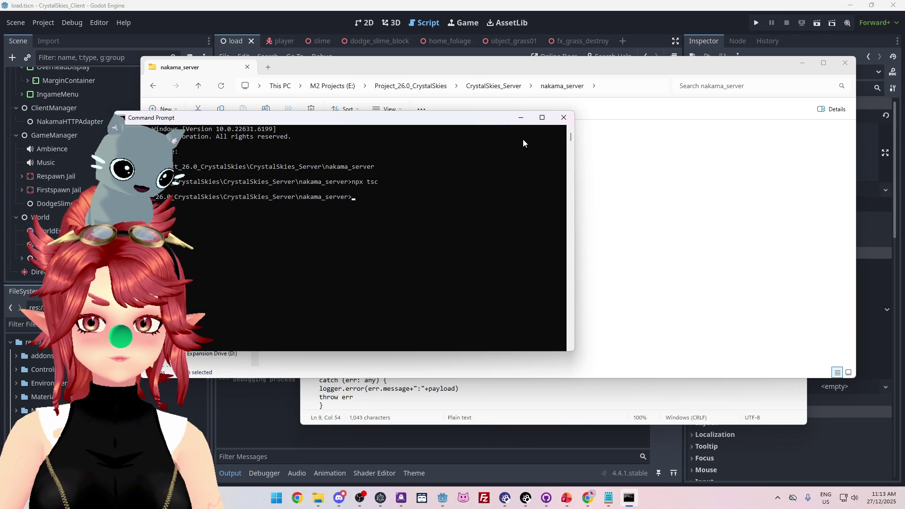
mouse_move(465, 121)
mouse_down()
mouse_move(473, 109)
mouse_move(469, 123)
mouse_move(460, 123)
mouse_up()
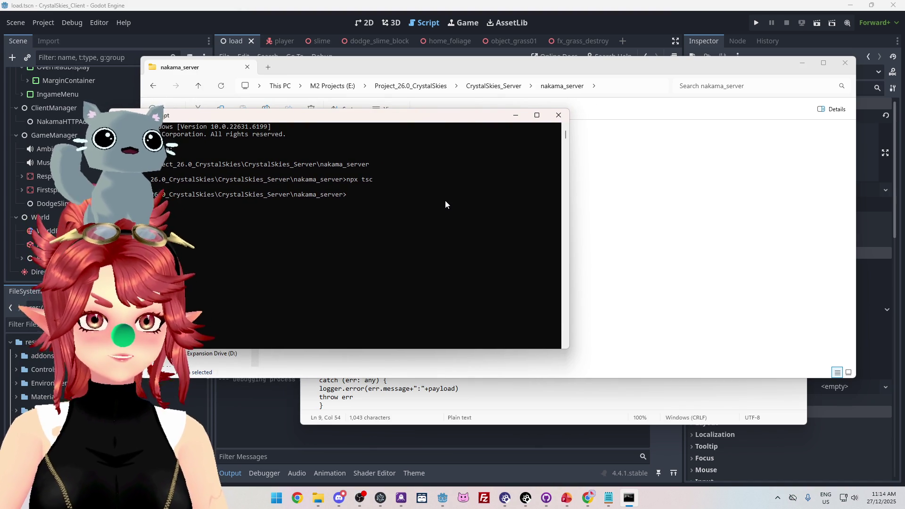
drag(397, 118, 394, 127)
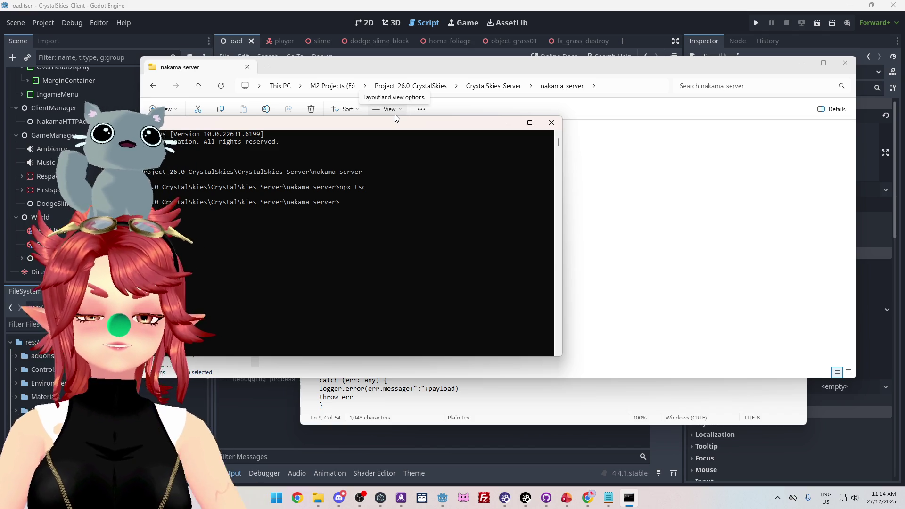
mouse_move(402, 125)
mouse_down()
mouse_move(398, 178)
mouse_move(422, 196)
mouse_move(414, 150)
mouse_move(410, 179)
mouse_move(388, 189)
mouse_move(396, 260)
mouse_move(395, 178)
mouse_up()
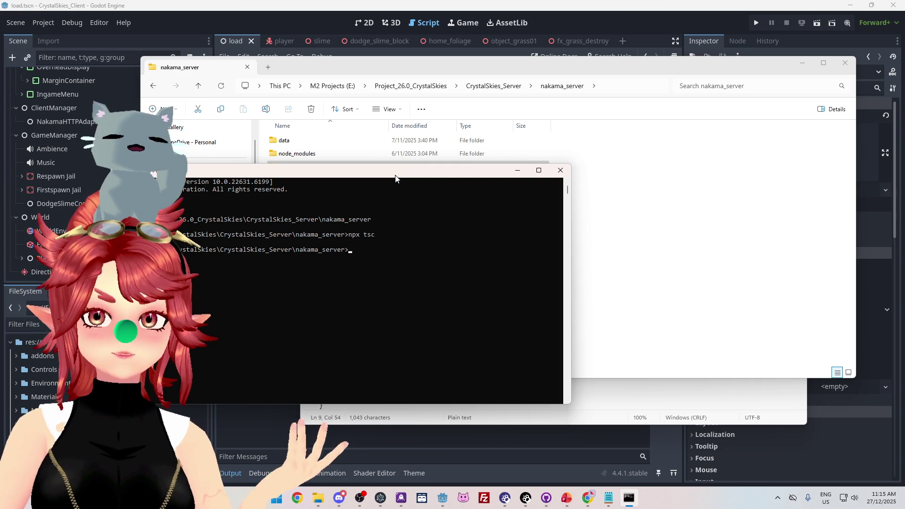
drag(395, 179, 393, 179)
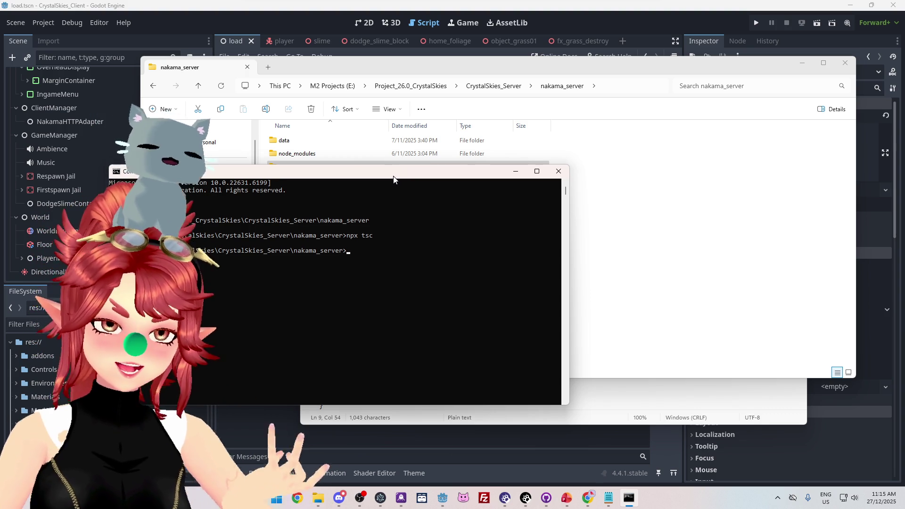
drag(394, 179, 392, 179)
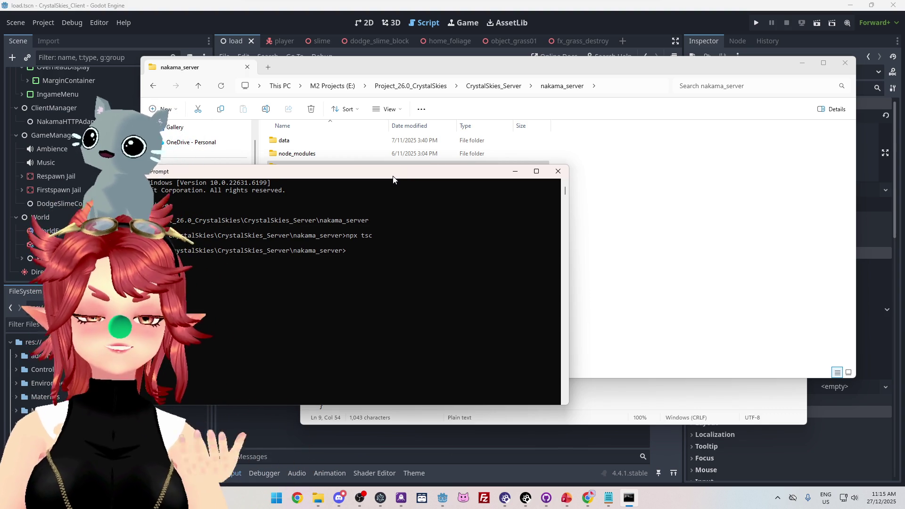
drag(393, 179, 387, 185)
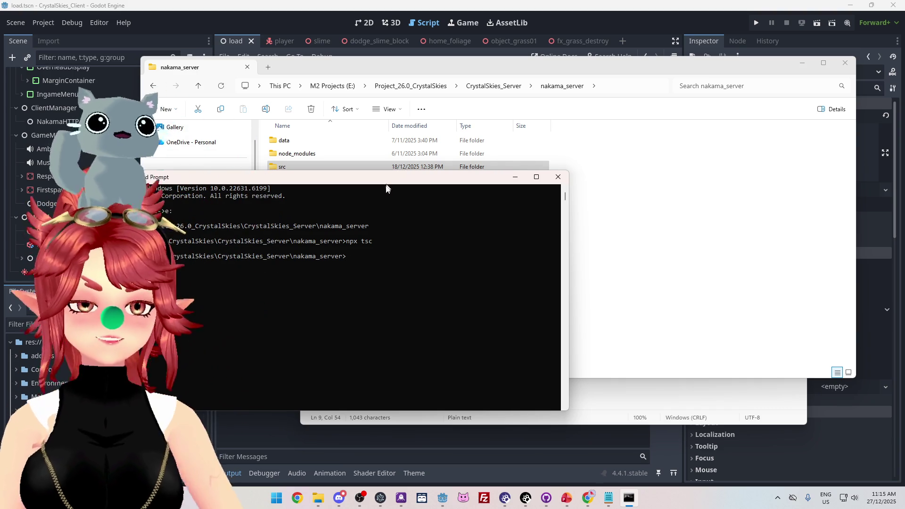
click(485, 498)
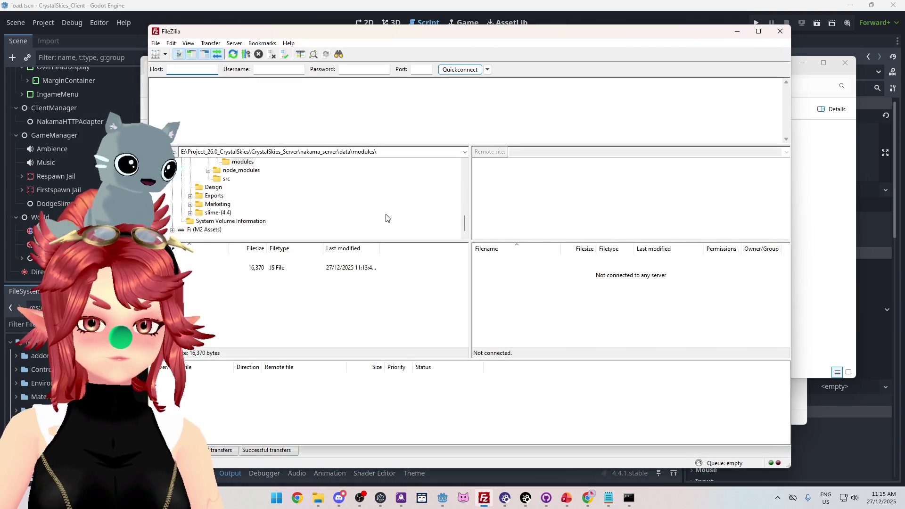
Connect to the saved server over SFTP and replace the remote index.js with the local build.
drag(549, 33, 549, 26)
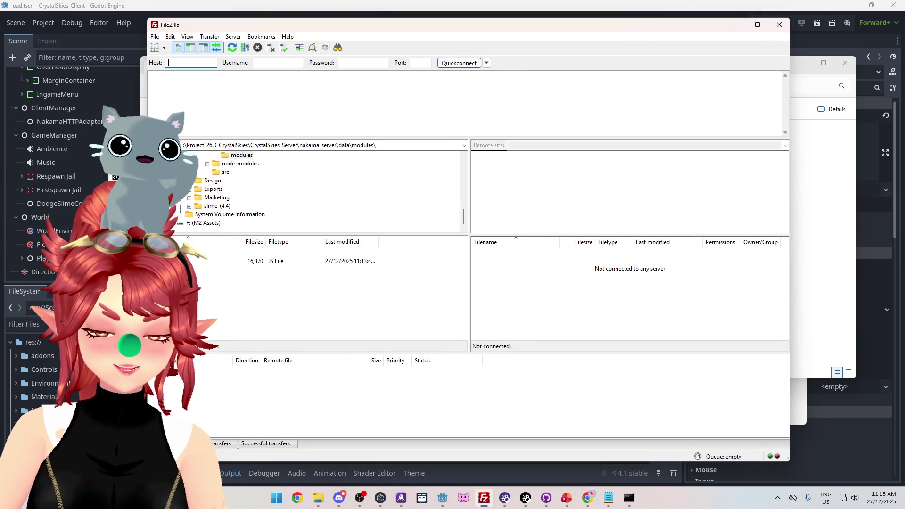
click(233, 36)
click(250, 60)
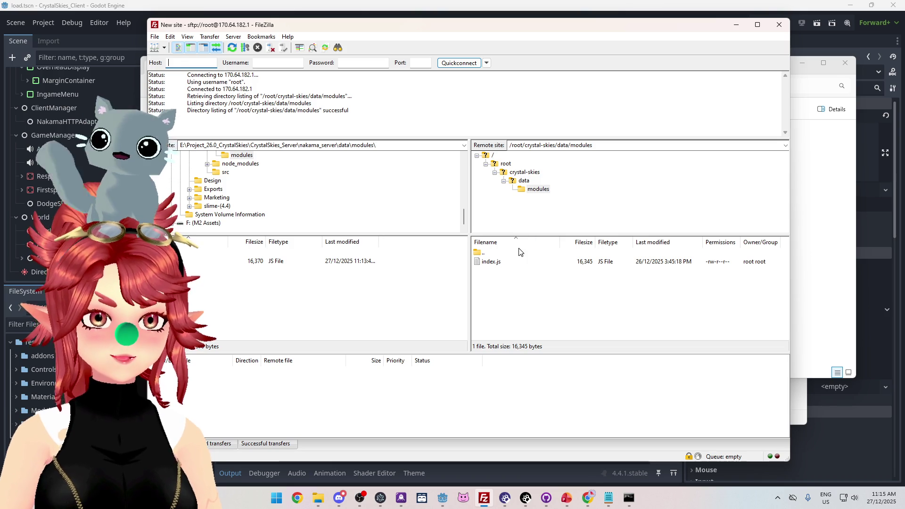
click(503, 267)
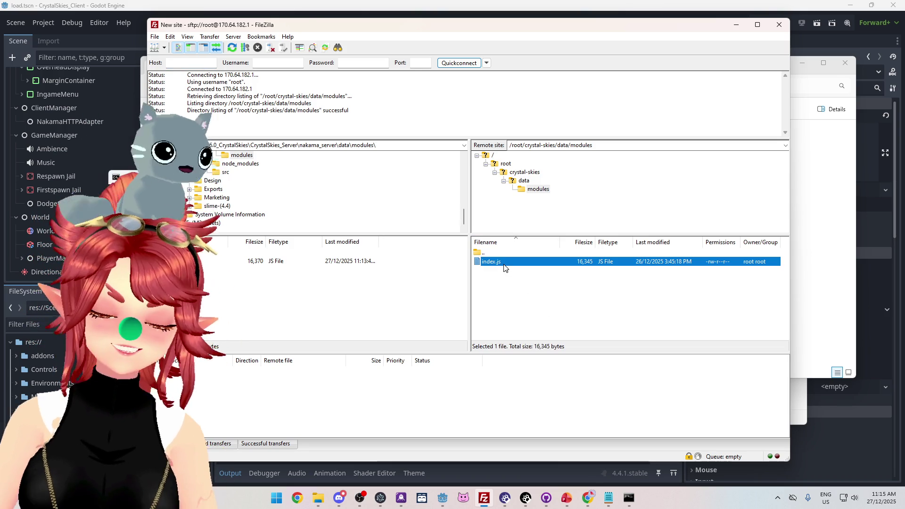
key(Delete)
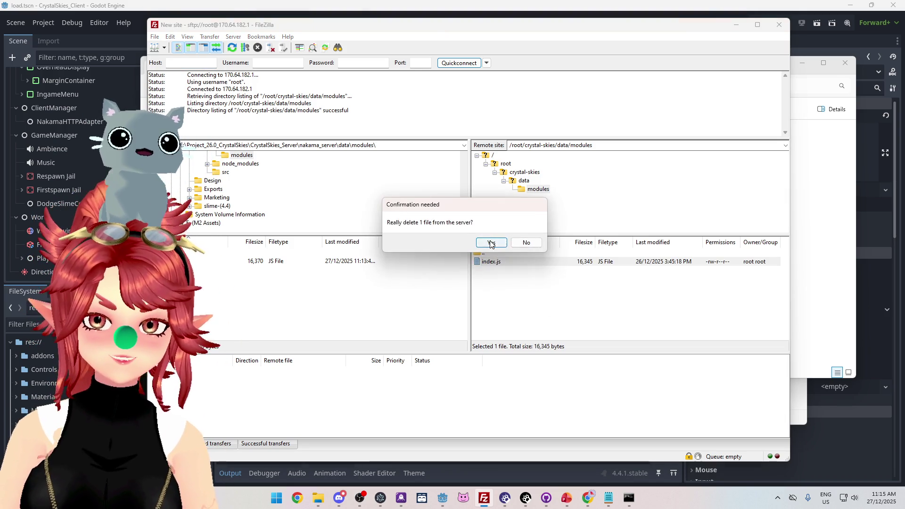
click(487, 242)
drag(187, 263, 544, 286)
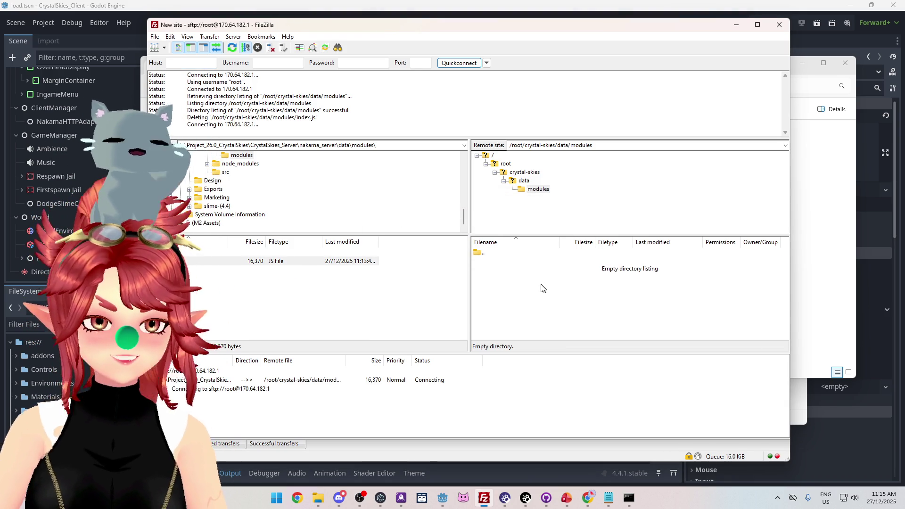
Stop the running server containers with Ctrl+C in the droplet web console.
mouse_move(595, 504)
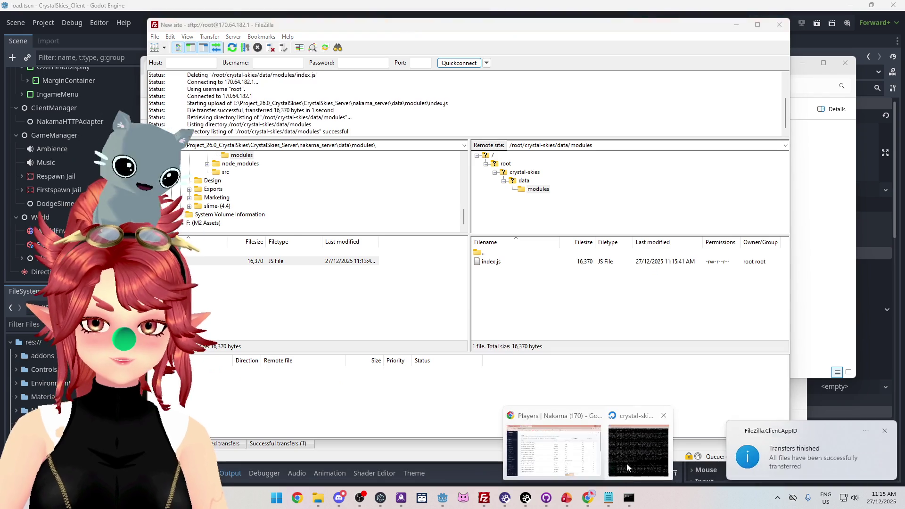
click(583, 459)
key(ctrl+c)
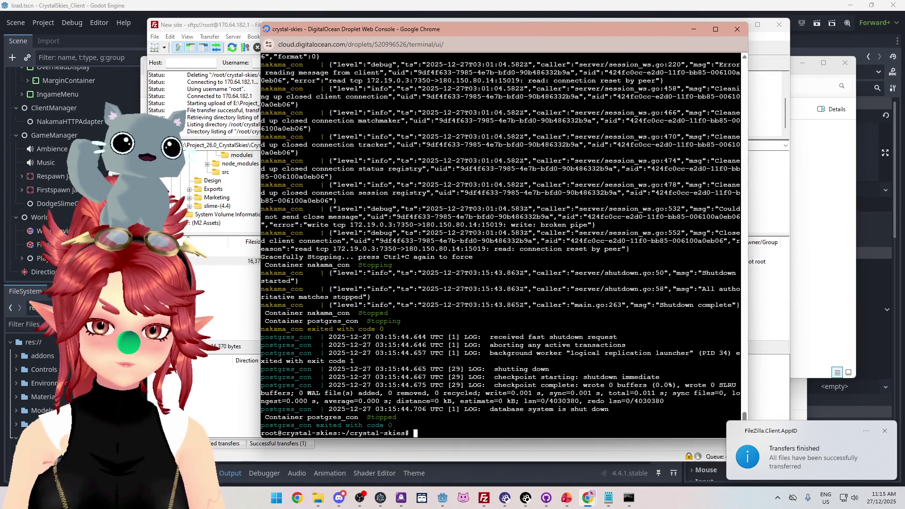
Run 'docker compose up' to restart the Nakama and Postgres containers, then return to Godot.
text(docker compose up)
key(Return)
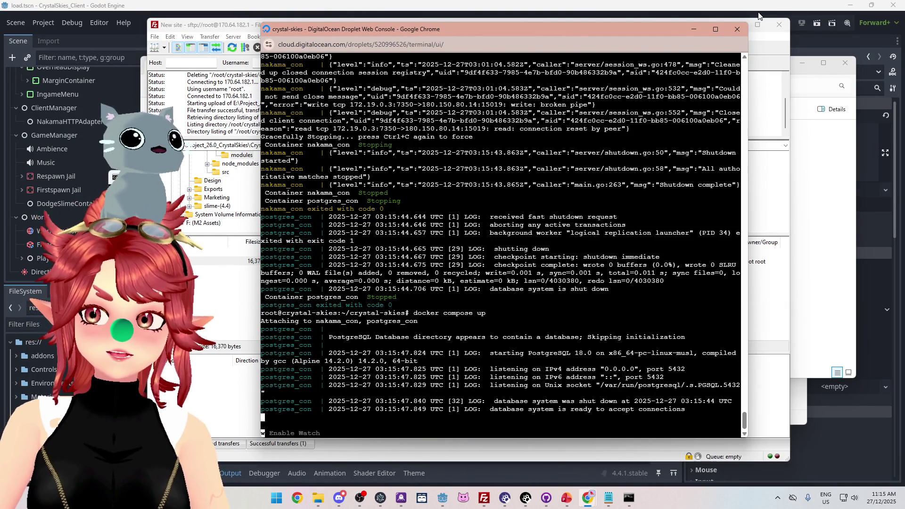
click(751, 11)
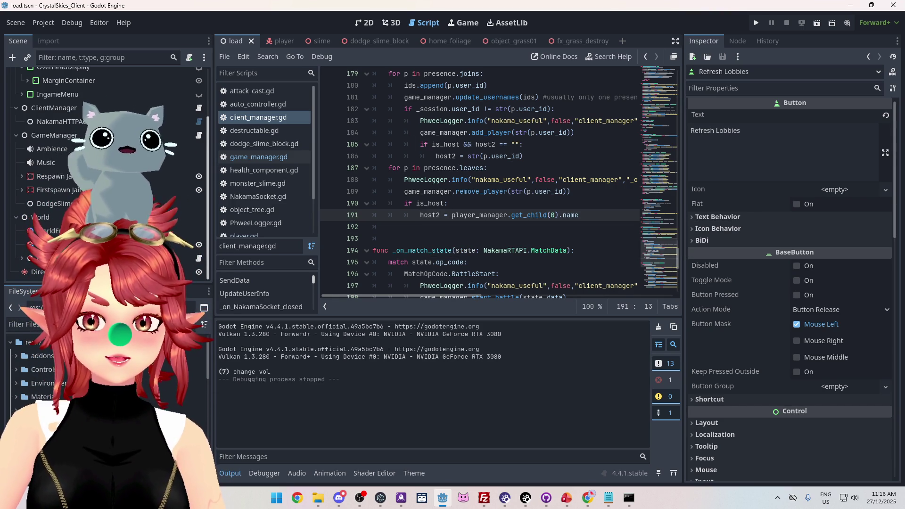
Open game_manager.gd from the Scripts list.
scroll(471, 286, up, 9)
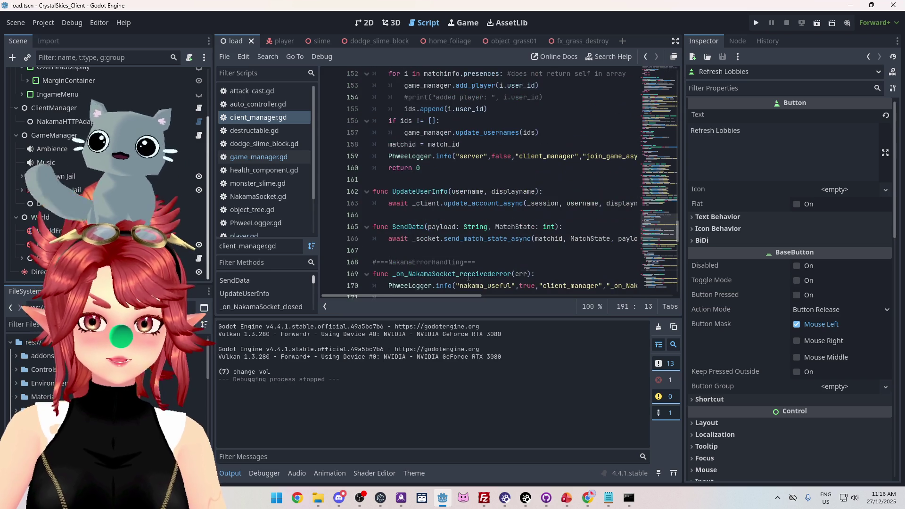
scroll(475, 250, up, 4)
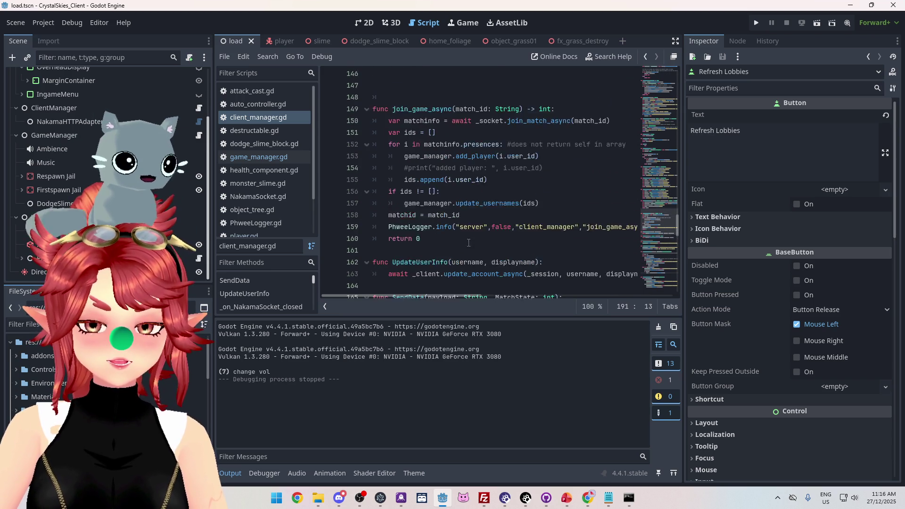
scroll(476, 251, up, 3)
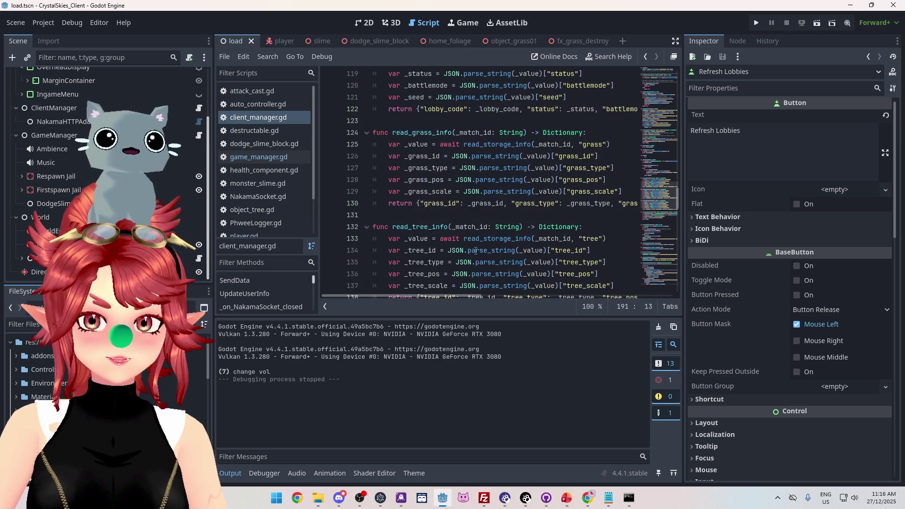
scroll(475, 251, up, 10)
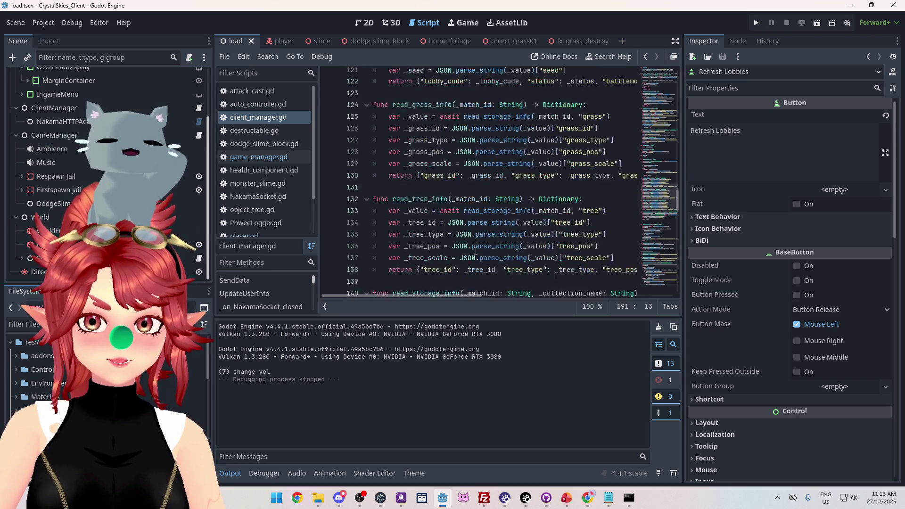
click(253, 157)
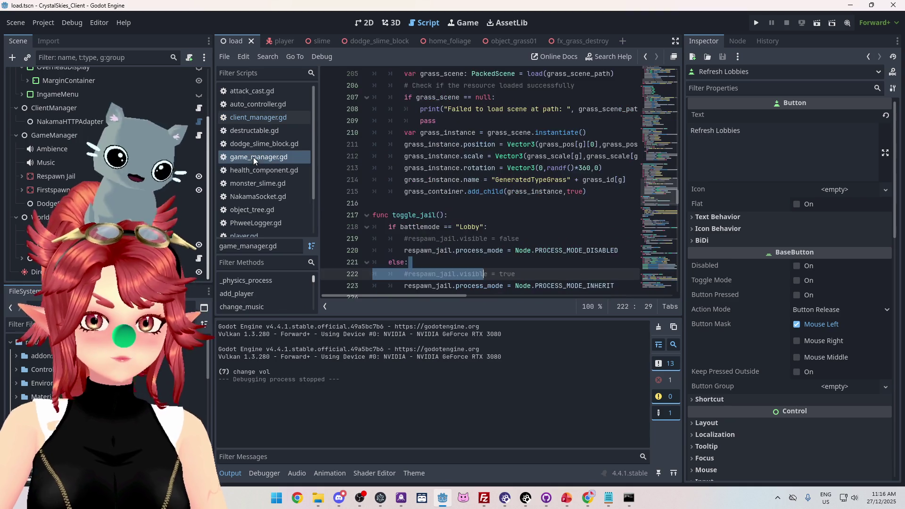
Scroll game_manager.gd down to the trigger_start_battle function.
scroll(676, 180, down, 10)
mouse_move(676, 180)
mouse_down()
mouse_move(677, 69)
mouse_move(677, 93)
mouse_up()
scroll(413, 151, down, 3)
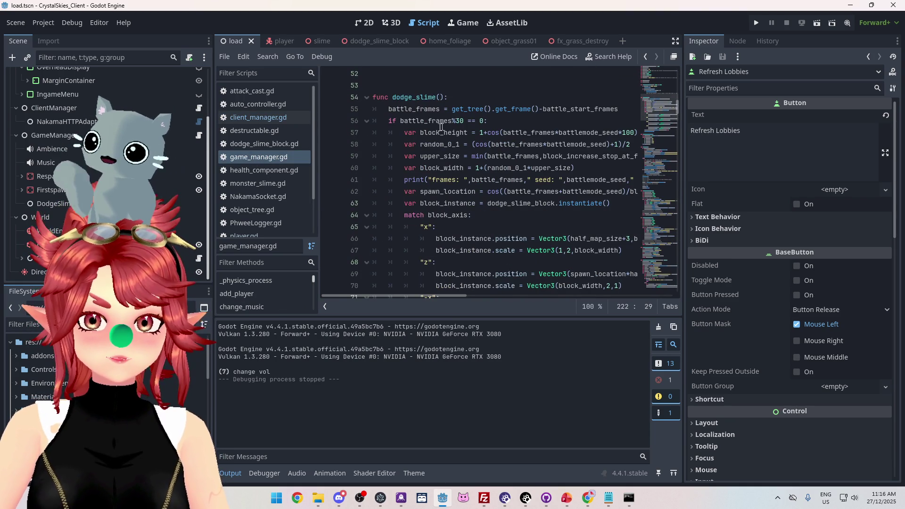
scroll(451, 125, down, 20)
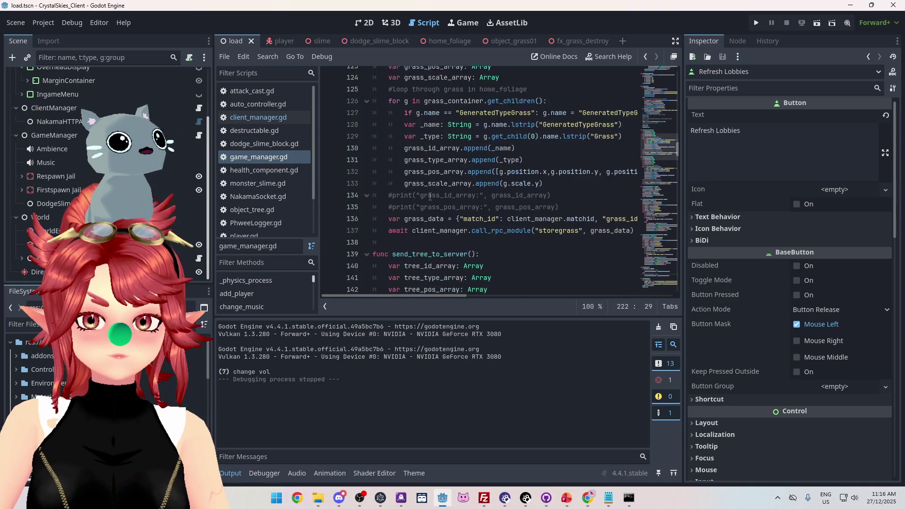
scroll(429, 196, down, 20)
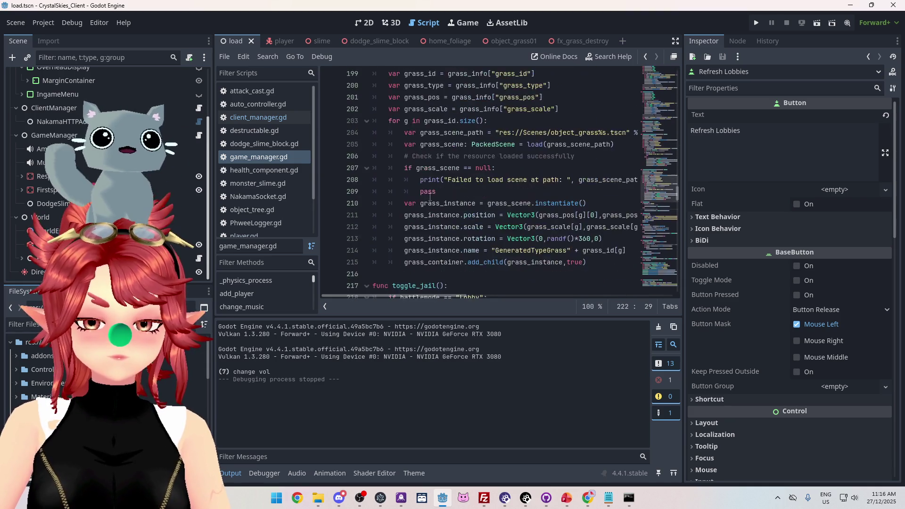
scroll(429, 197, down, 6)
scroll(430, 197, down, 5)
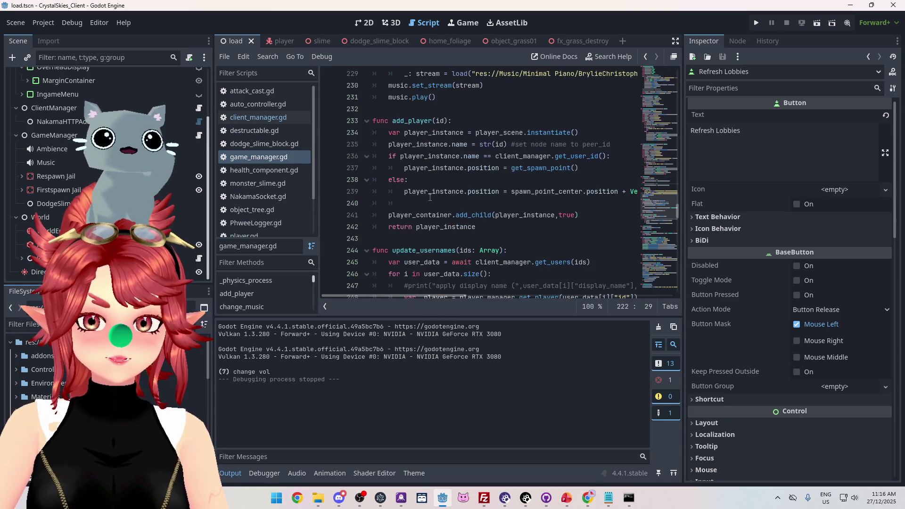
scroll(430, 197, up, 5)
scroll(429, 197, down, 7)
scroll(429, 197, down, 7)
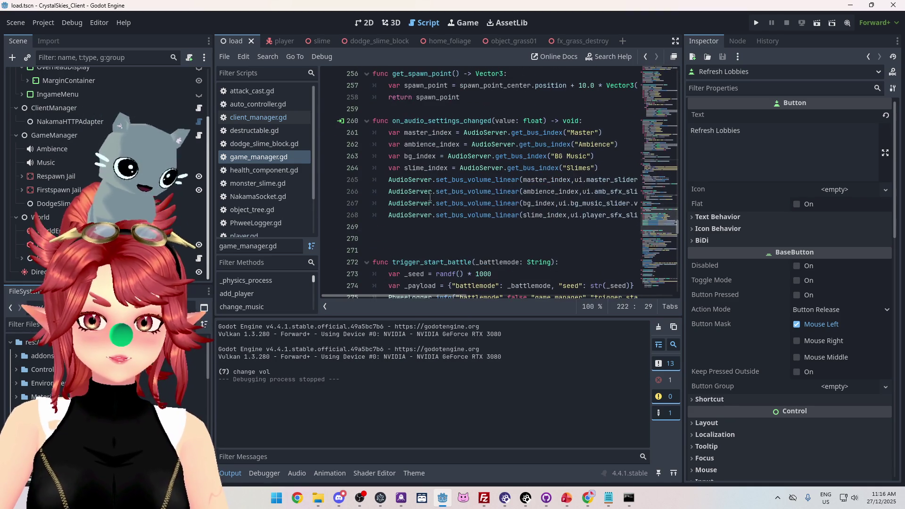
scroll(429, 197, down, 4)
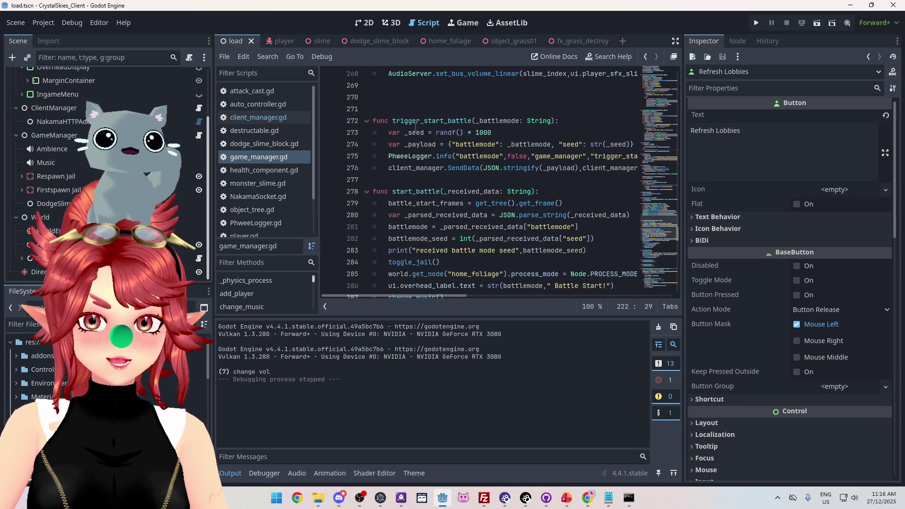
Highlight 'seed' on line 273 and the MatchOpCode.BattleStart op code on line 276.
mouse_move(427, 295)
mouse_down()
mouse_move(443, 296)
mouse_move(421, 293)
mouse_up()
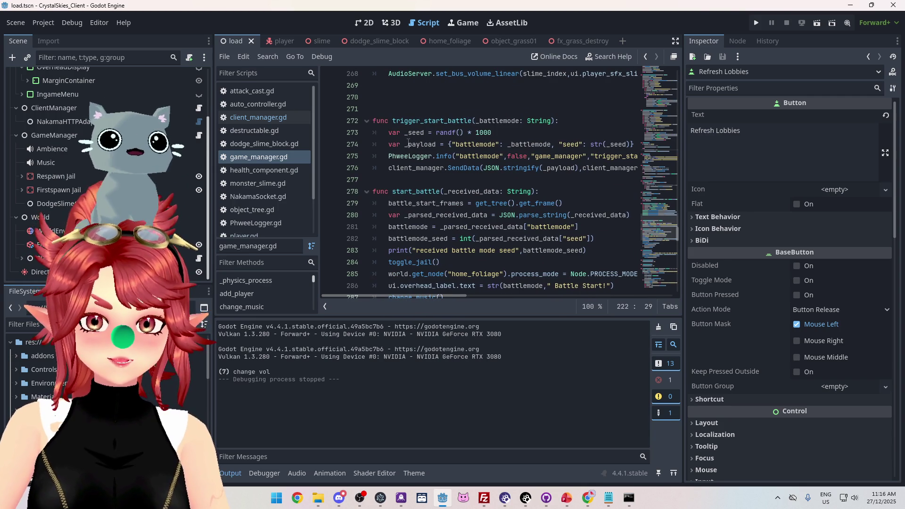
drag(408, 133, 440, 144)
mouse_move(444, 295)
mouse_down()
mouse_move(437, 291)
mouse_move(632, 302)
mouse_move(457, 284)
mouse_move(524, 292)
mouse_up()
drag(582, 167, 499, 167)
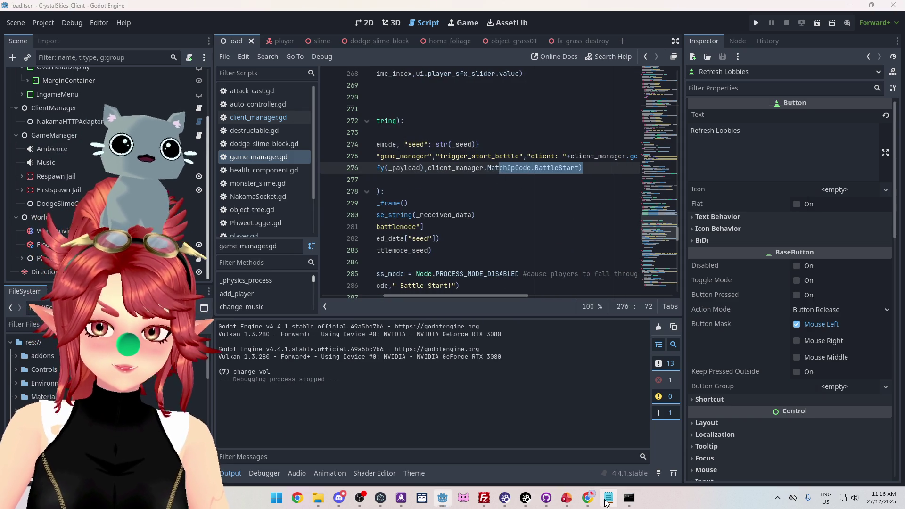
click(607, 499)
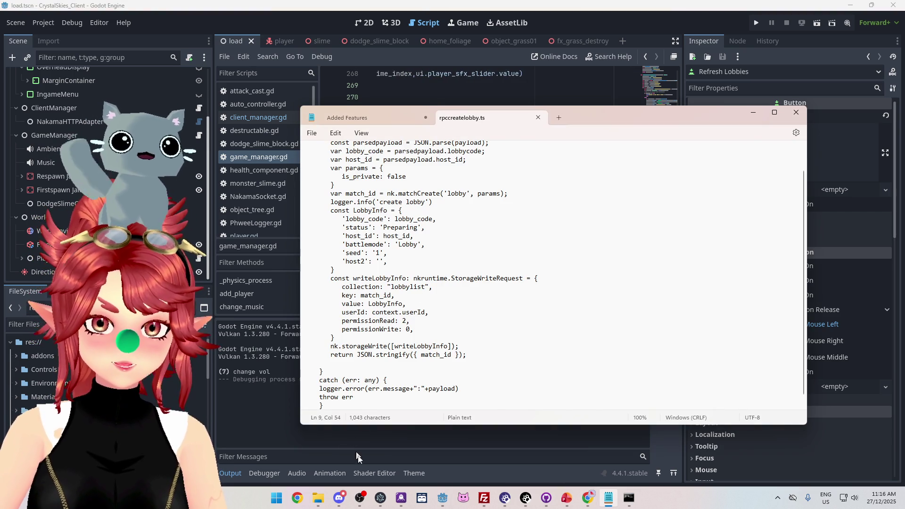
Open the src folder in the nakama_server Explorer window and nudge the window aside.
click(318, 498)
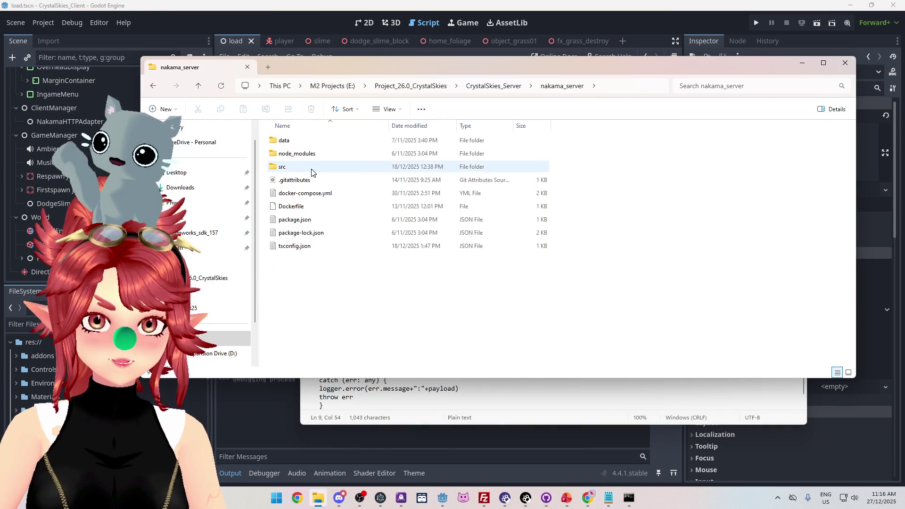
double_click(301, 167)
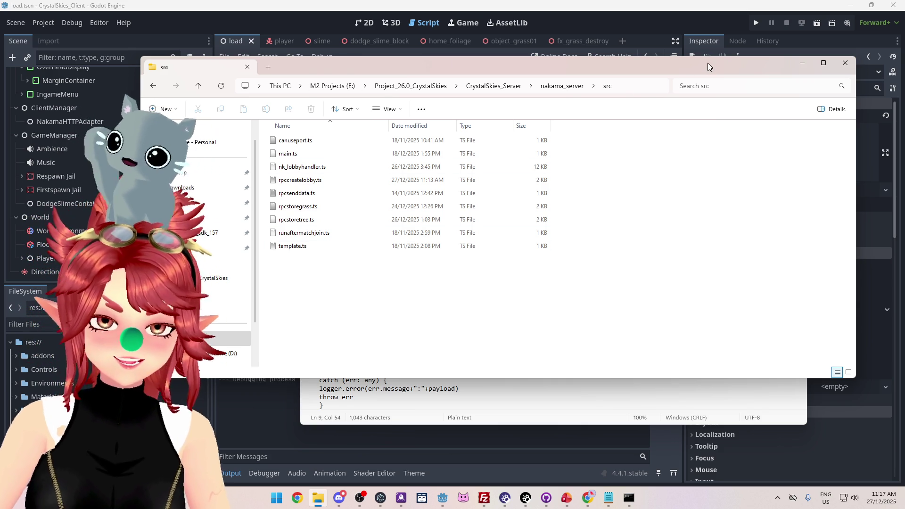
drag(711, 64, 696, 67)
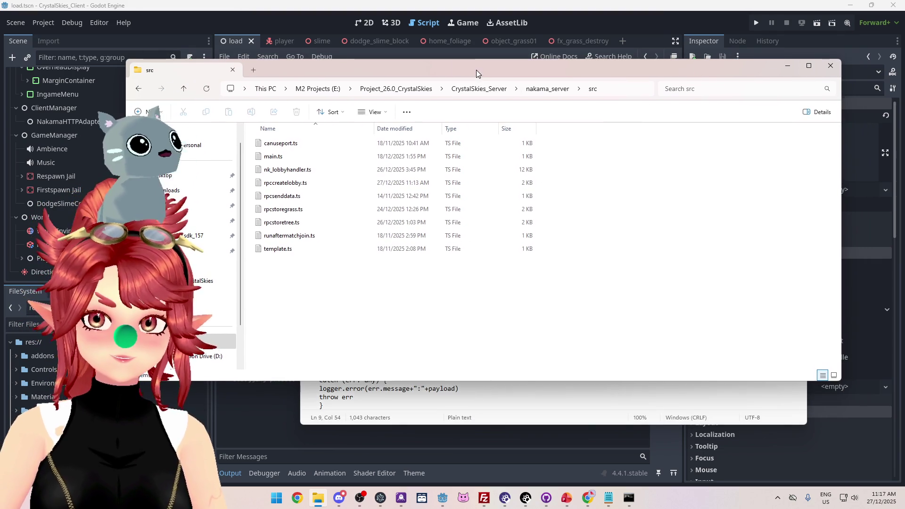
Place the src folder window top-left and the rpccreatelobby.ts Notepad window to its lower right.
drag(476, 70, 460, 38)
click(618, 119)
mouse_move(617, 120)
mouse_down()
mouse_move(626, 147)
mouse_move(665, 148)
mouse_move(624, 148)
mouse_move(668, 151)
mouse_up()
click(637, 38)
drag(637, 38, 598, 34)
click(787, 228)
drag(721, 146, 739, 151)
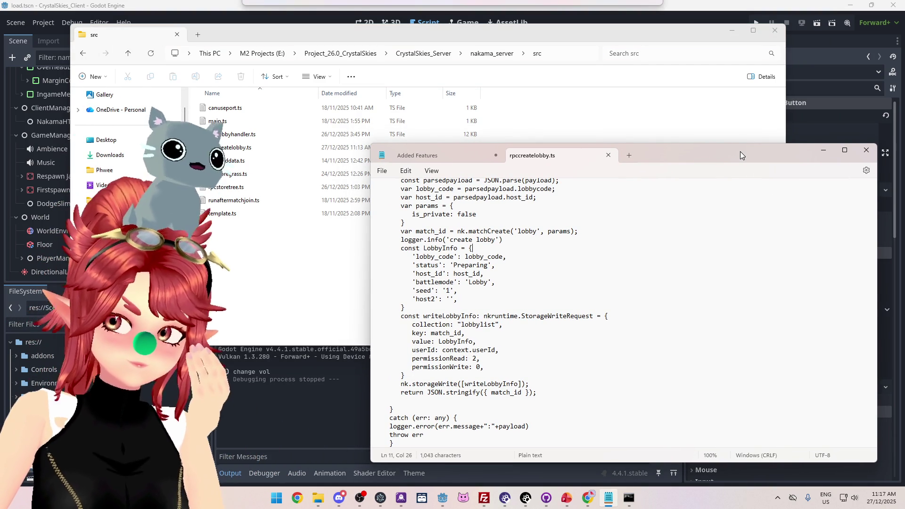
drag(739, 151, 734, 147)
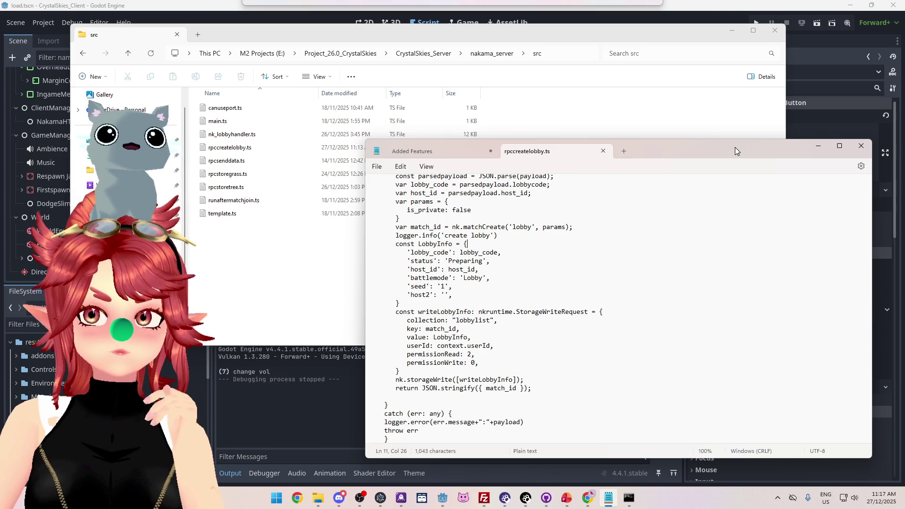
mouse_move(735, 151)
mouse_down()
mouse_move(729, 144)
mouse_move(737, 152)
mouse_up()
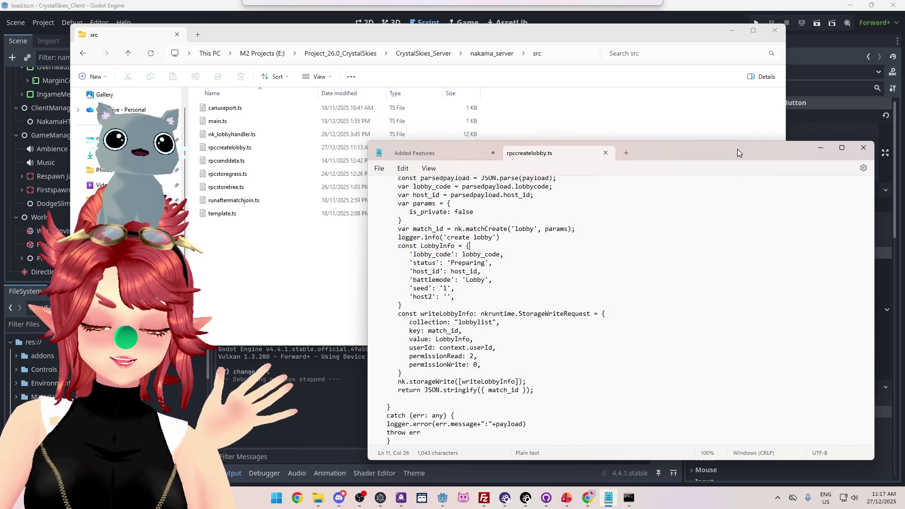
drag(639, 40, 584, 31)
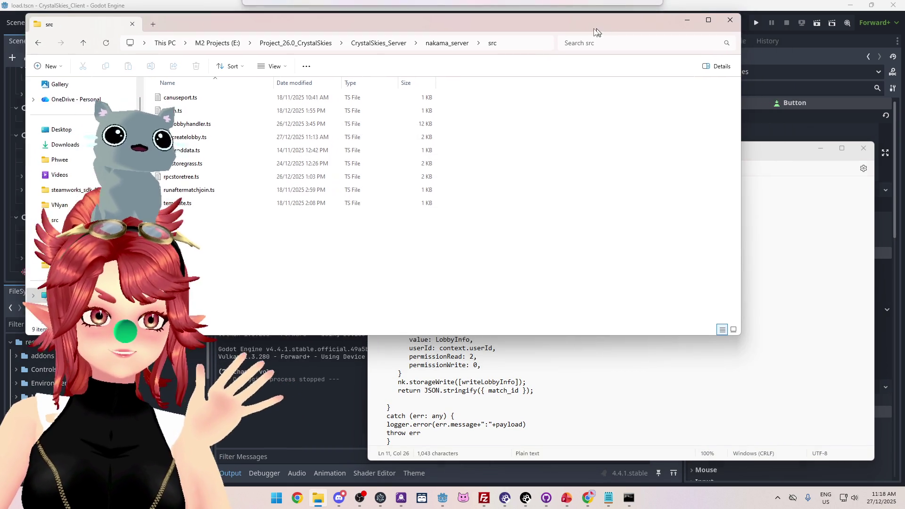
click(780, 152)
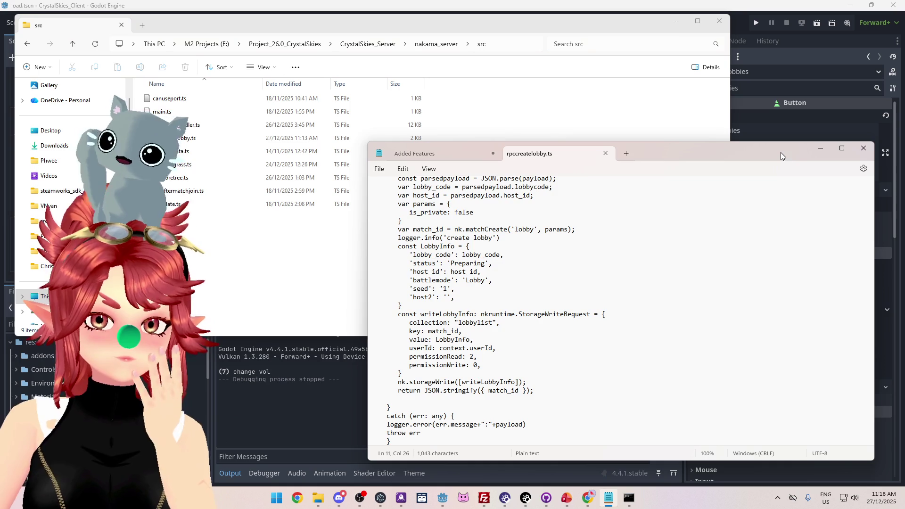
click(540, 24)
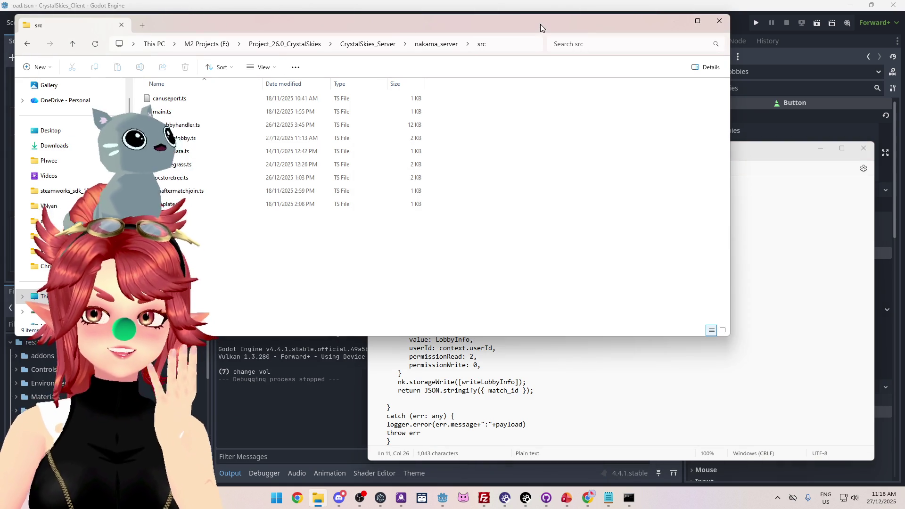
click(776, 148)
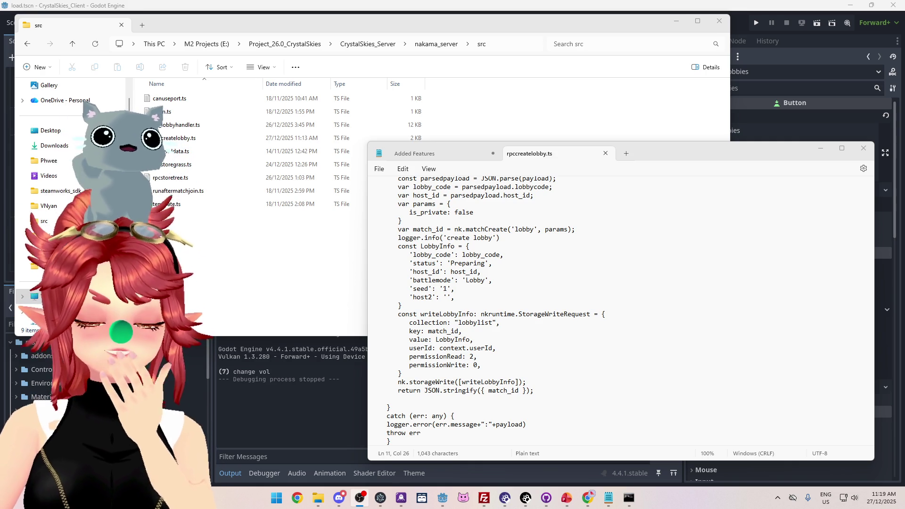
Make the rpccreatelobby.ts Notepad window active again.
click(678, 151)
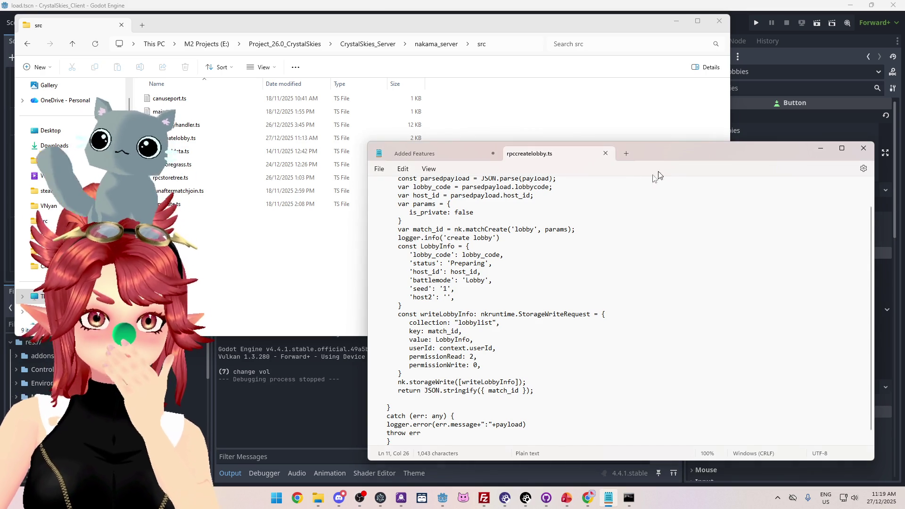
Discard and close the Added Features notes, keeping rpccreatelobby.ts with its new 'host2': '' entry.
click(642, 365)
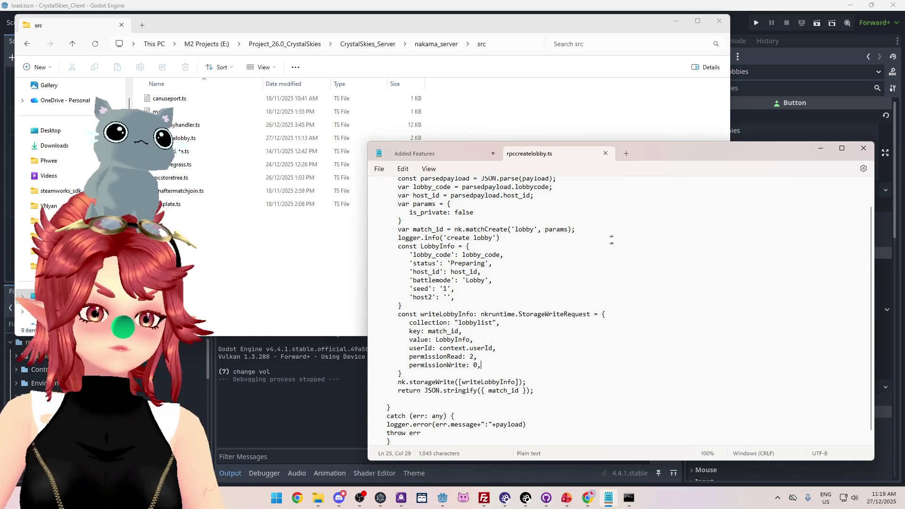
drag(709, 152, 711, 155)
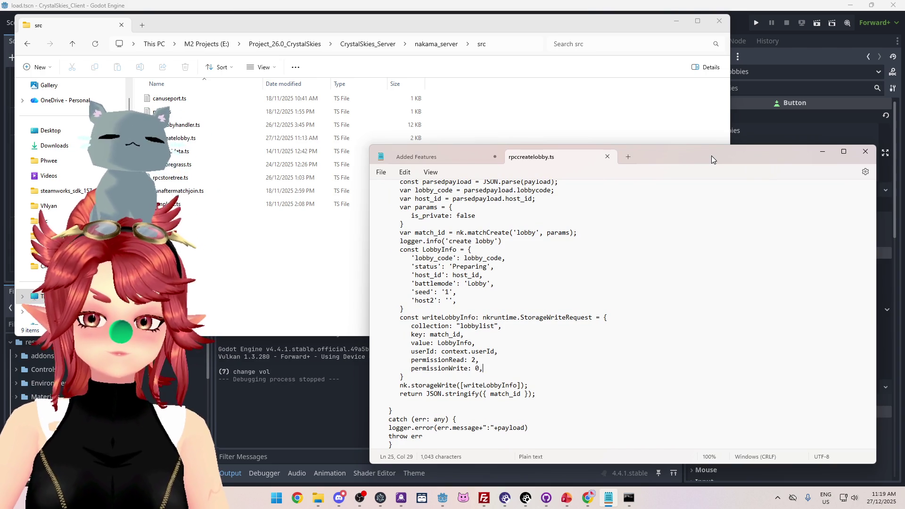
click(456, 157)
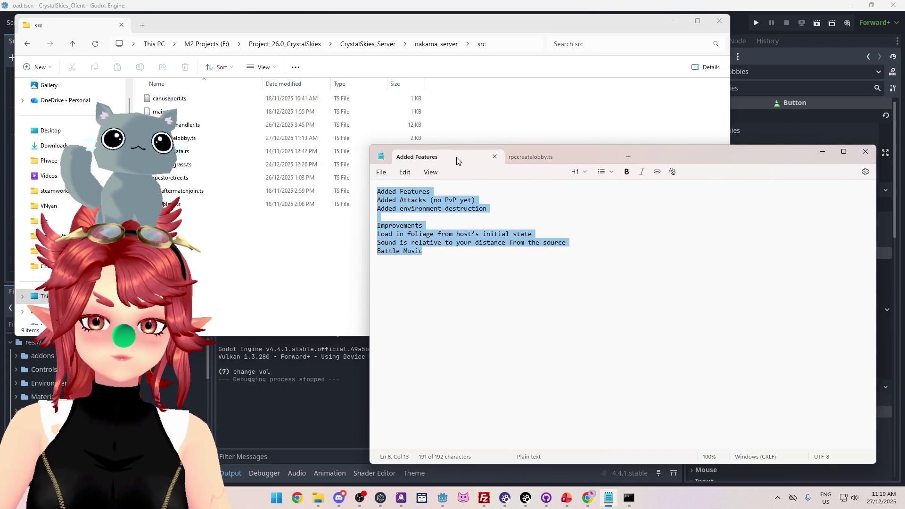
click(493, 158)
click(627, 327)
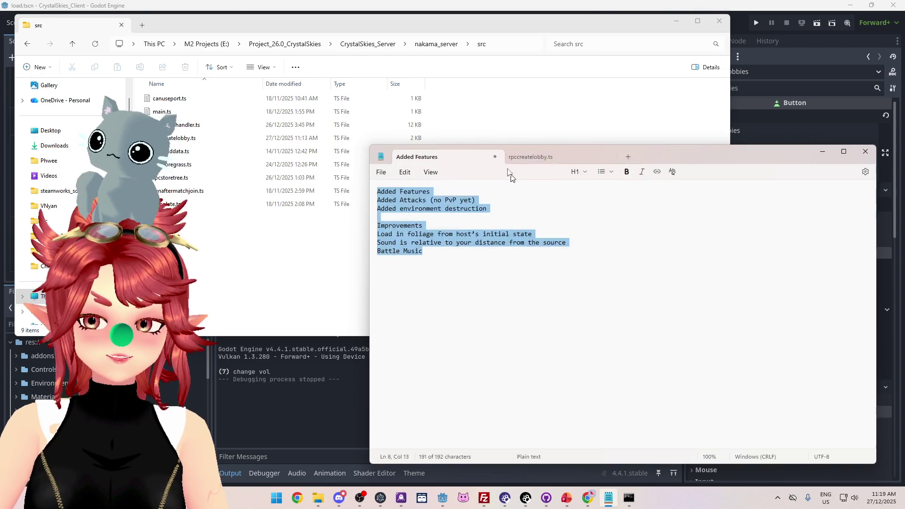
click(456, 300)
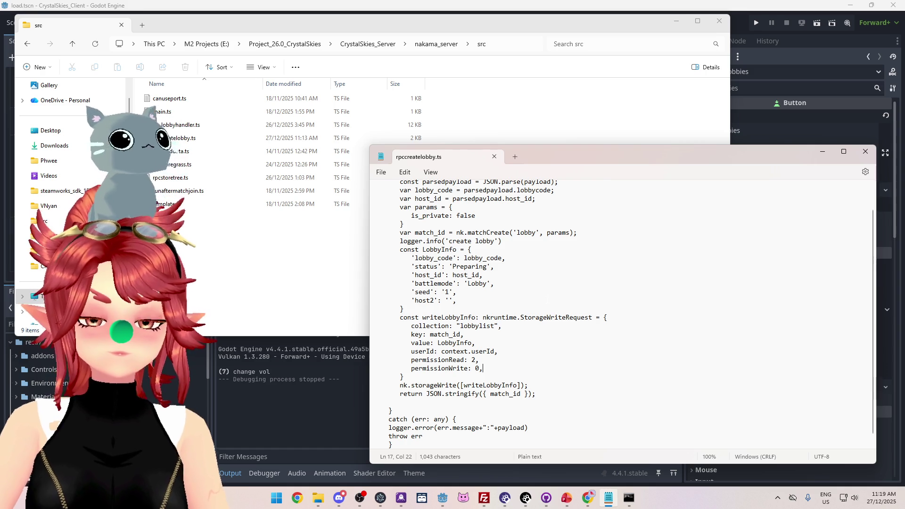
scroll(546, 299, down, 1)
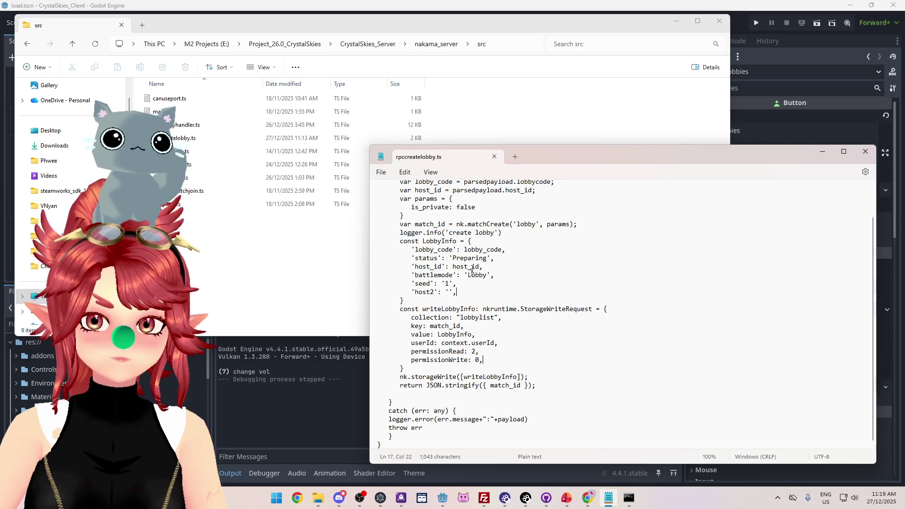
Open nk_lobbyhandler.ts in Notepad and select the UpdateLobbyStorage call in the BattleStart branch.
click(178, 126)
double_click(178, 125)
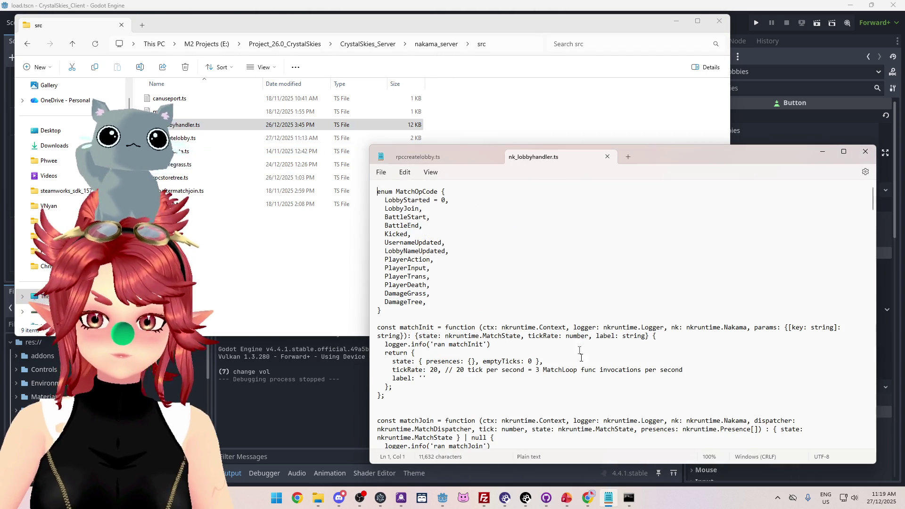
scroll(622, 311, down, 10)
scroll(622, 311, down, 7)
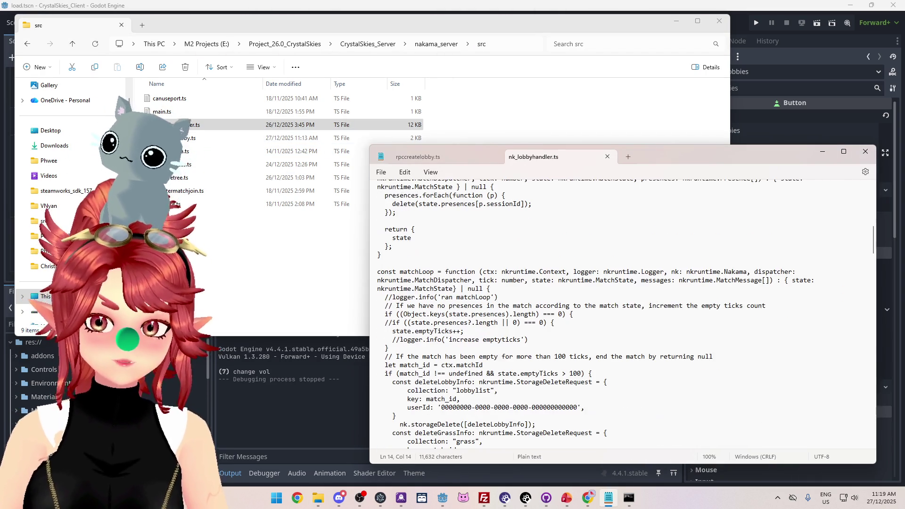
scroll(622, 311, down, 10)
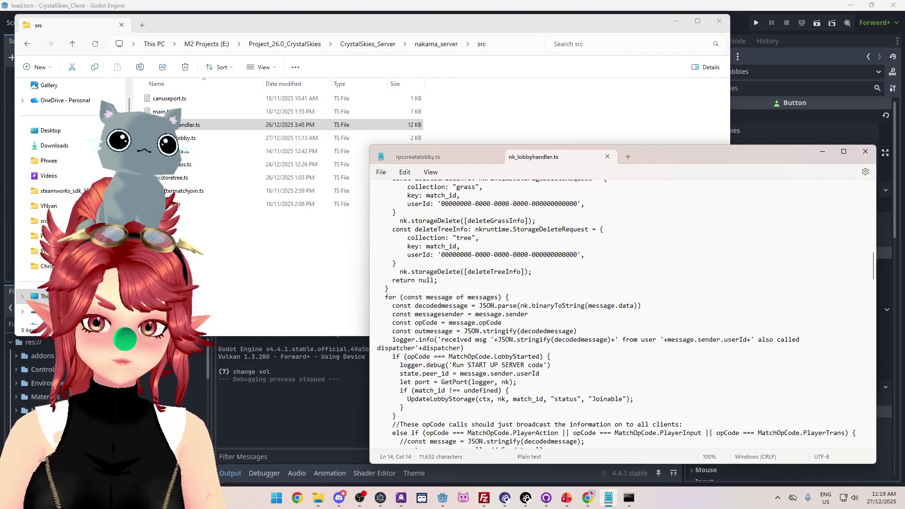
scroll(621, 311, down, 2)
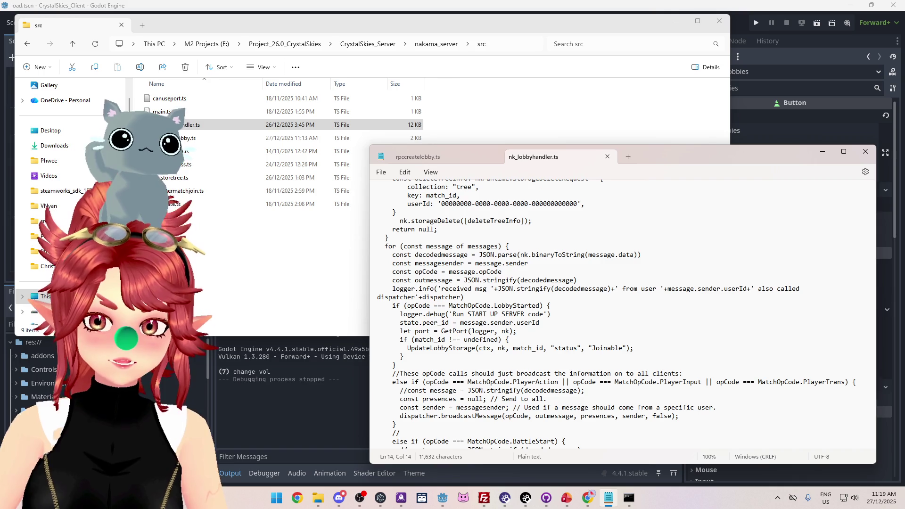
scroll(622, 311, down, 1)
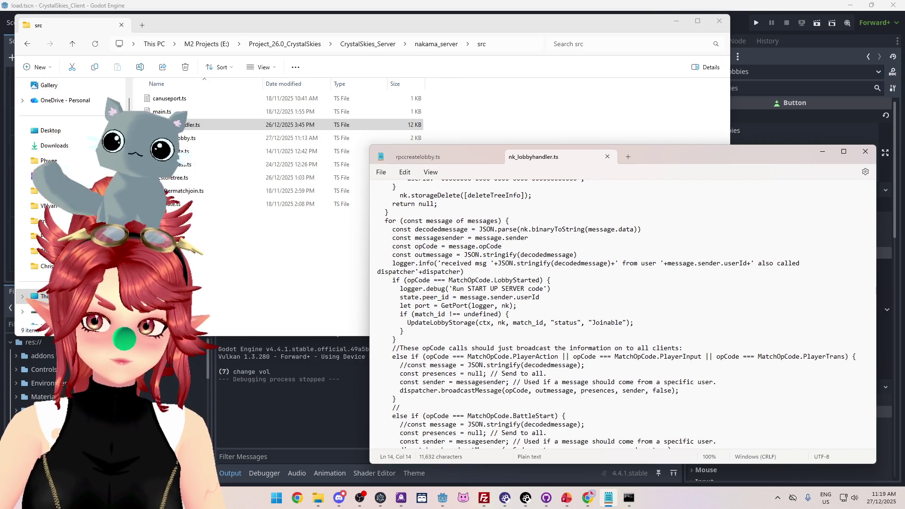
scroll(624, 312, down, 4)
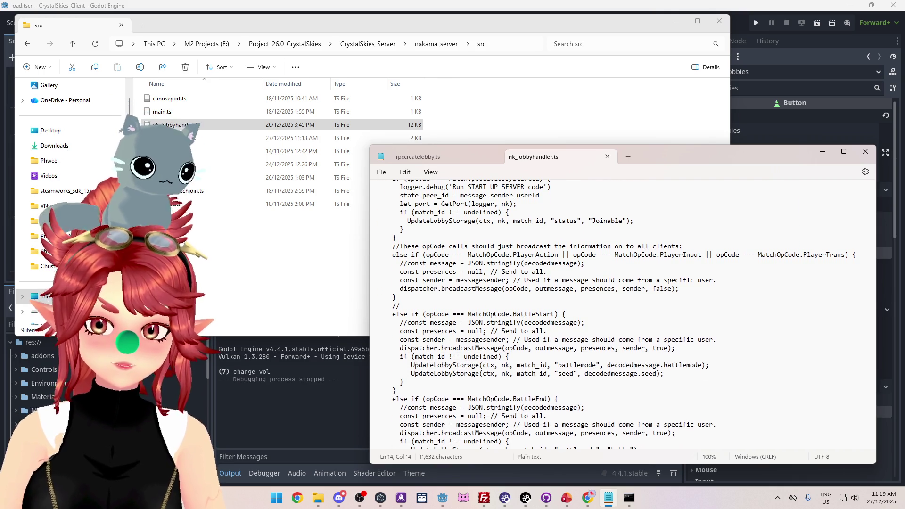
scroll(506, 292, down, 2)
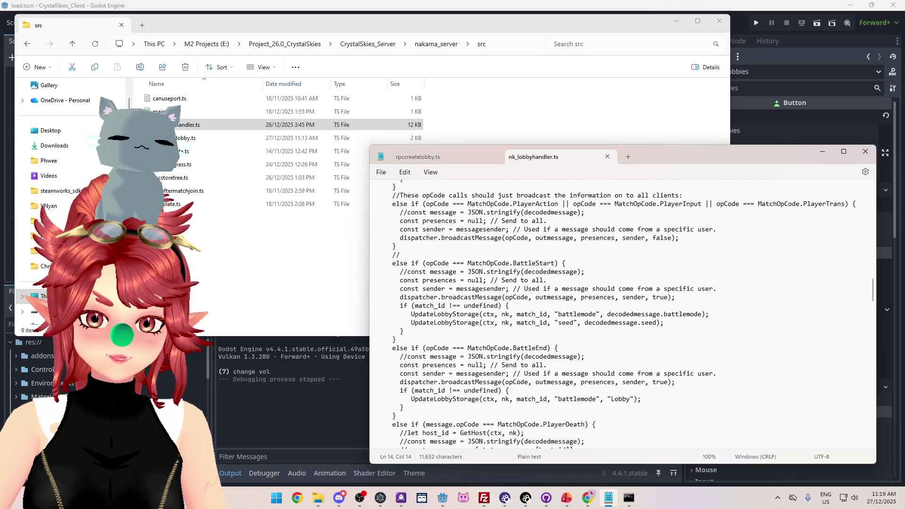
drag(411, 313, 479, 313)
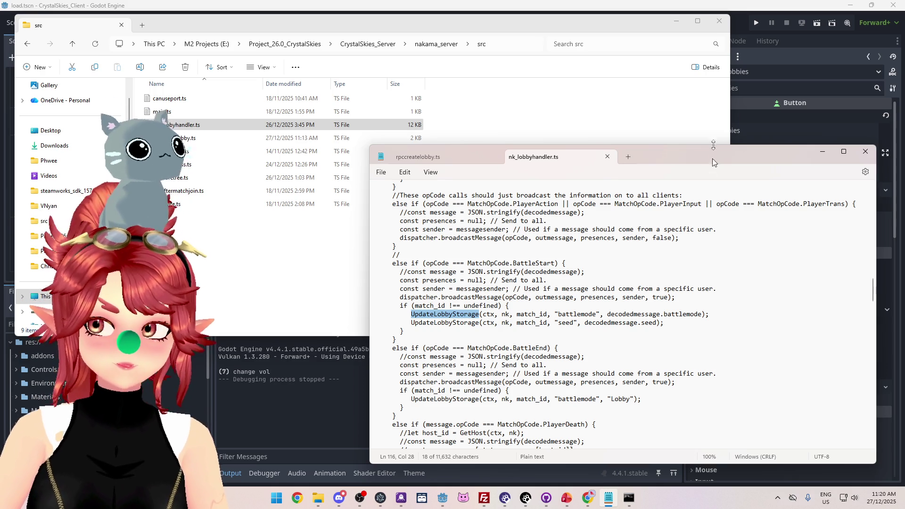
In Godot's game_manager.gd, select the payload and send lines of trigger_start_battle.
click(738, 9)
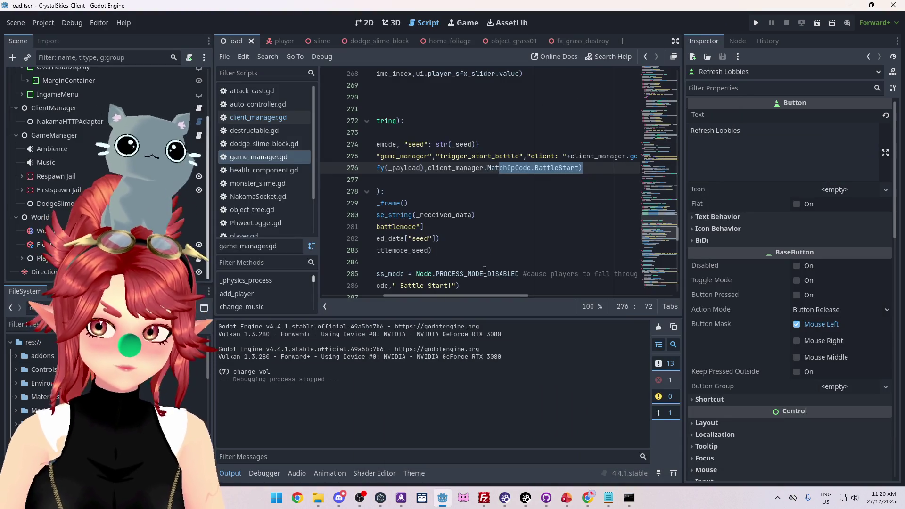
drag(476, 295, 358, 295)
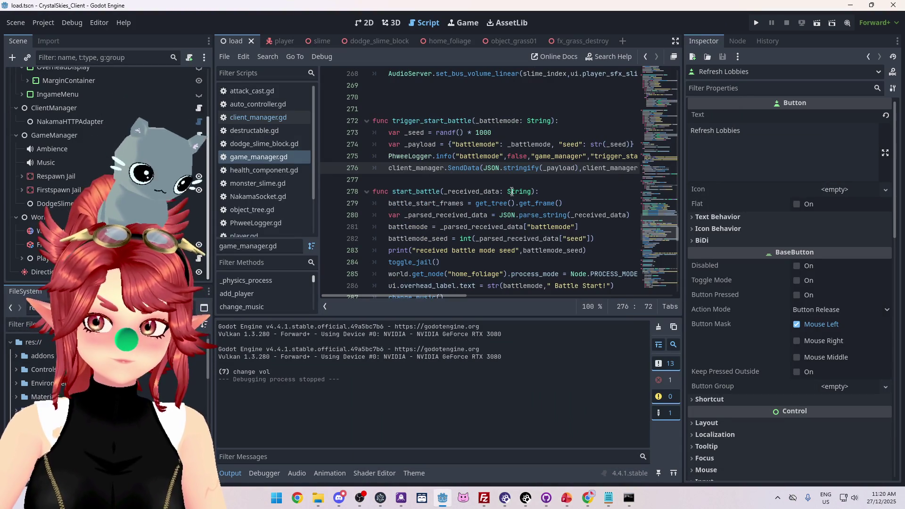
drag(389, 145, 636, 168)
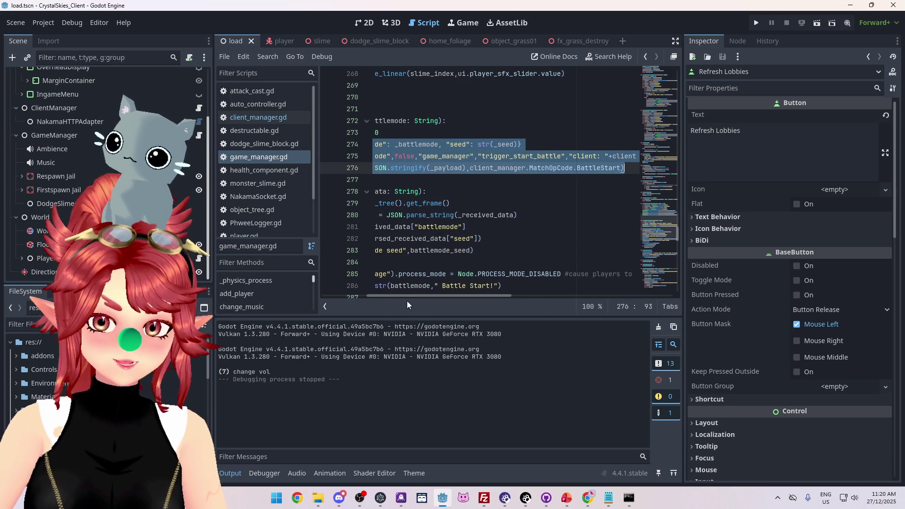
click(343, 296)
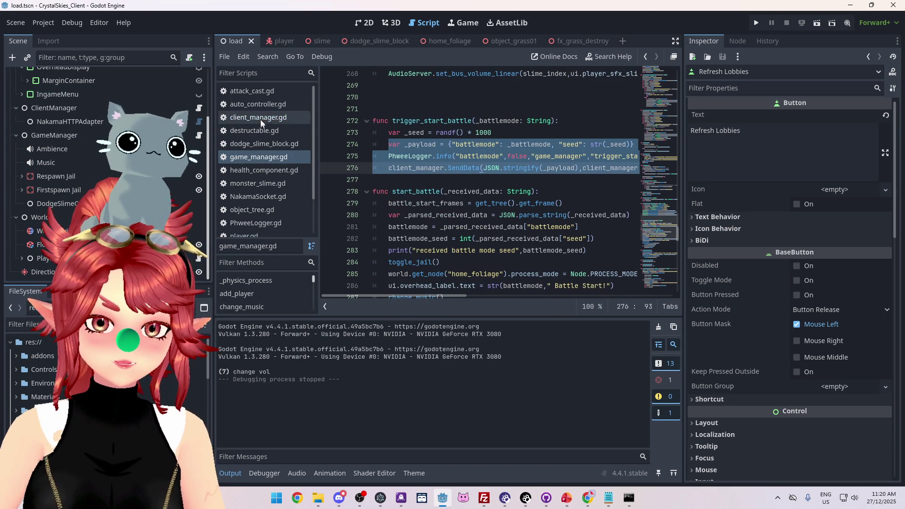
click(499, 202)
mouse_move(677, 233)
mouse_down()
mouse_move(677, 165)
mouse_move(671, 294)
mouse_up()
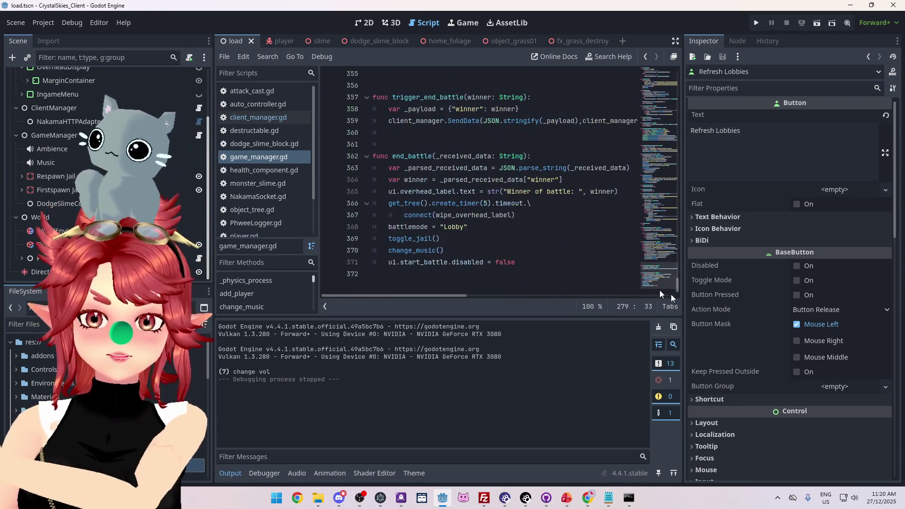
Open client_manager.gd and place the cursor on the blank line after join_game_async.
click(259, 119)
scroll(440, 243, down, 14)
scroll(440, 244, down, 15)
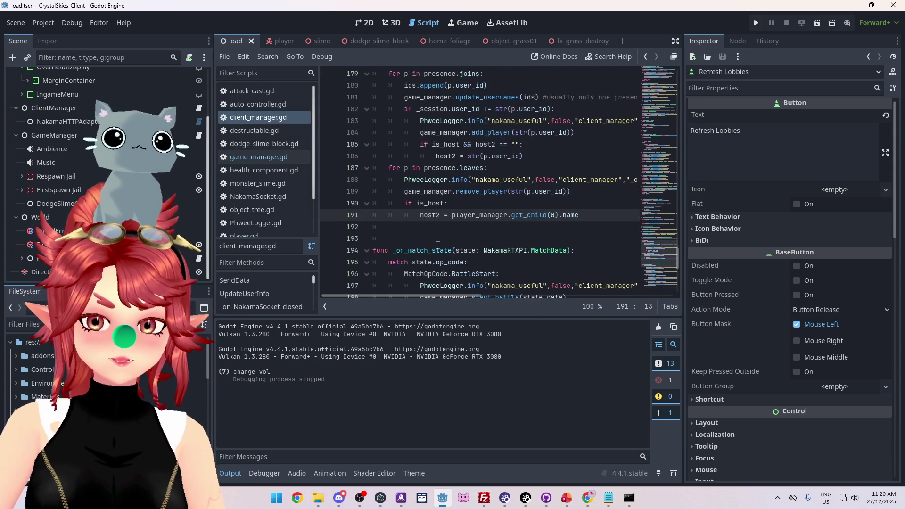
scroll(437, 245, up, 9)
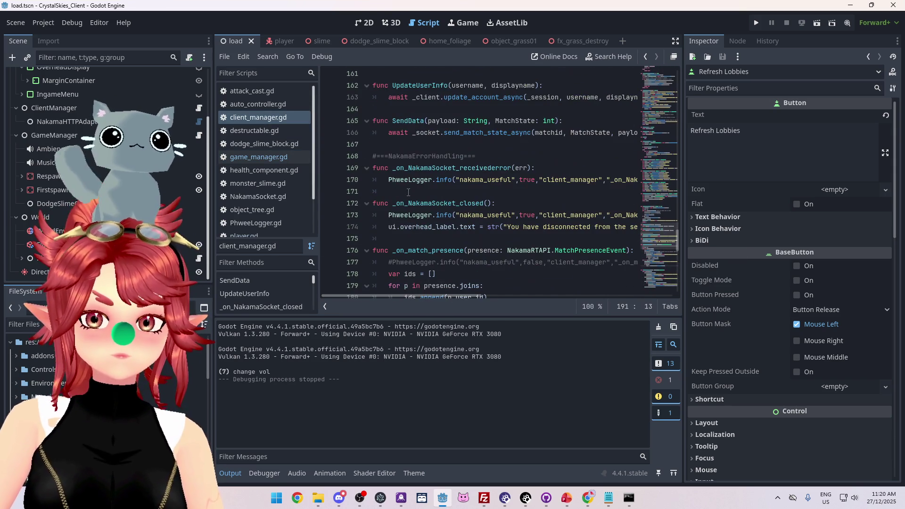
scroll(405, 198, up, 3)
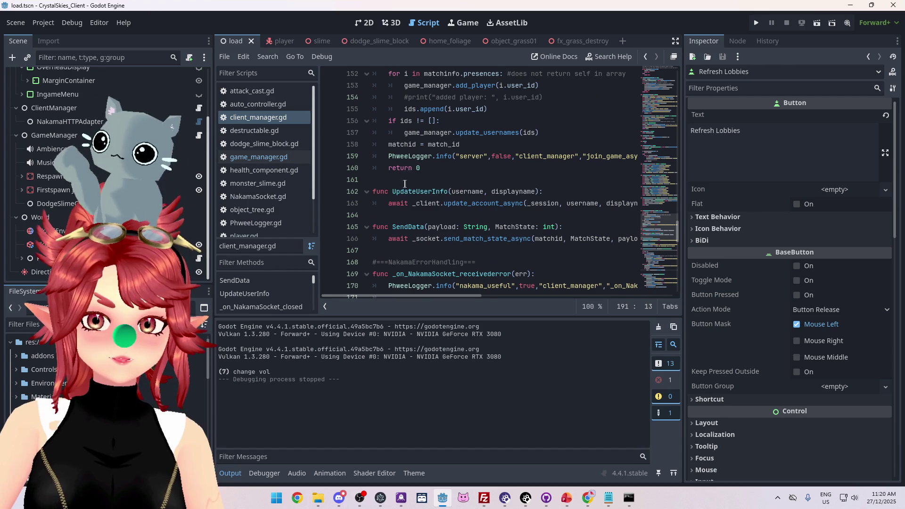
click(398, 184)
scroll(424, 193, up, 4)
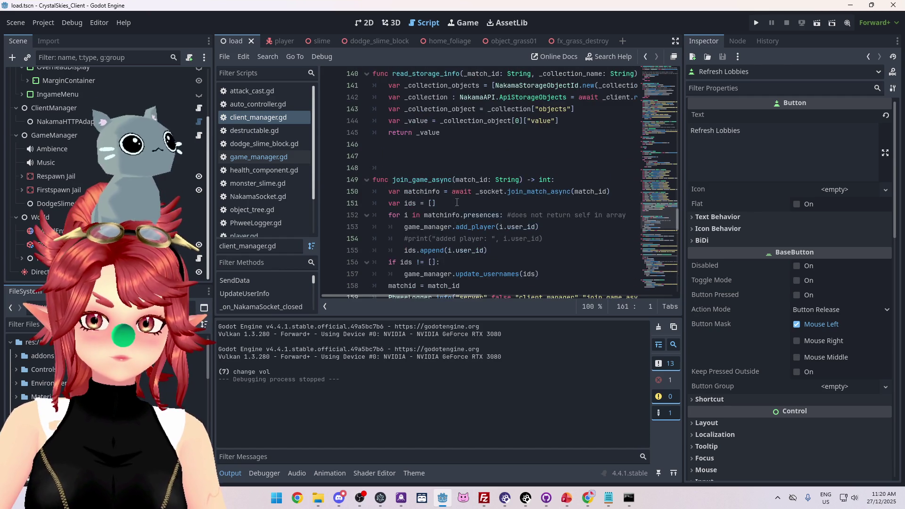
scroll(457, 200, down, 4)
Add 'func StoreHost2' below join_game_async and paste the battlemode/seed payload and SendData lines.
key(Return)
key(Return)
key(Up)
key(Up)
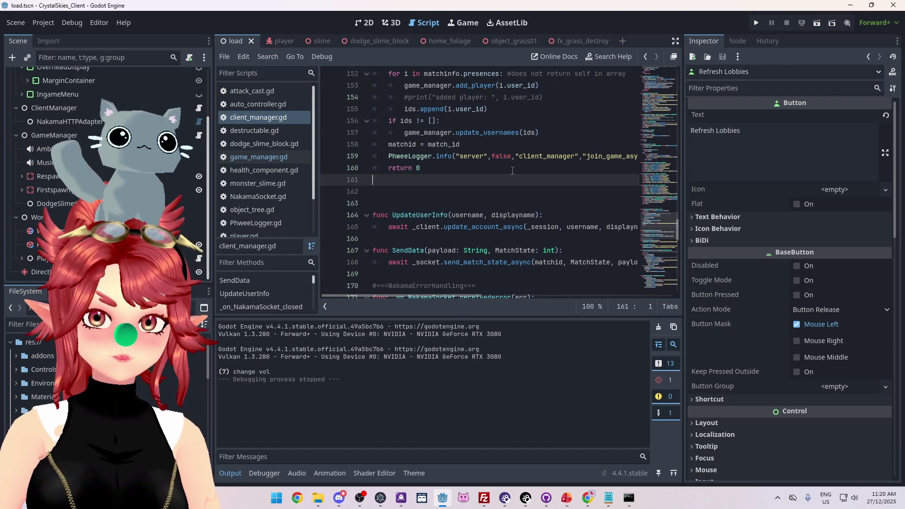
key(Return)
text(func StoreHo)
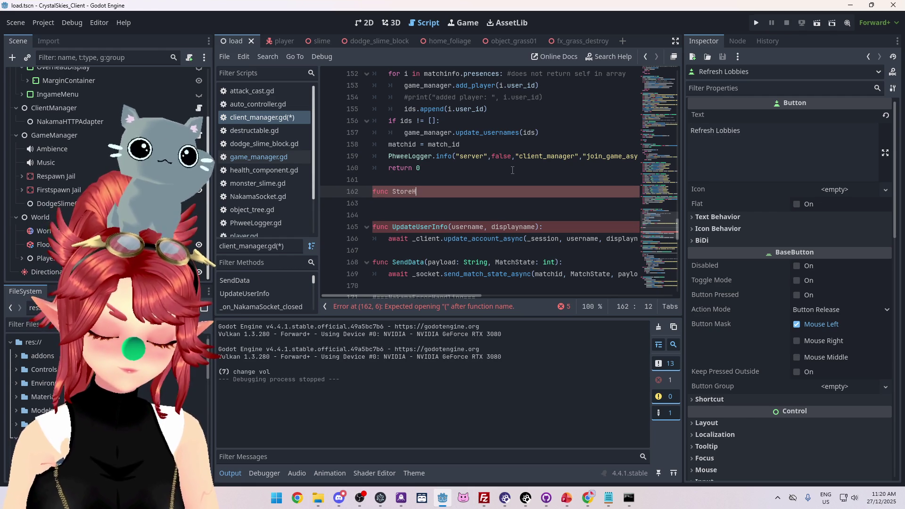
text(st2:)
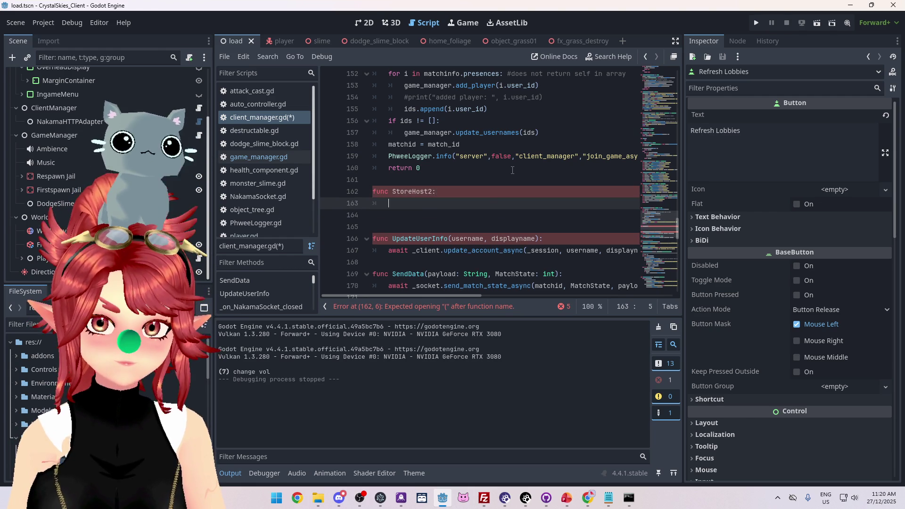
key(ctrl+v)
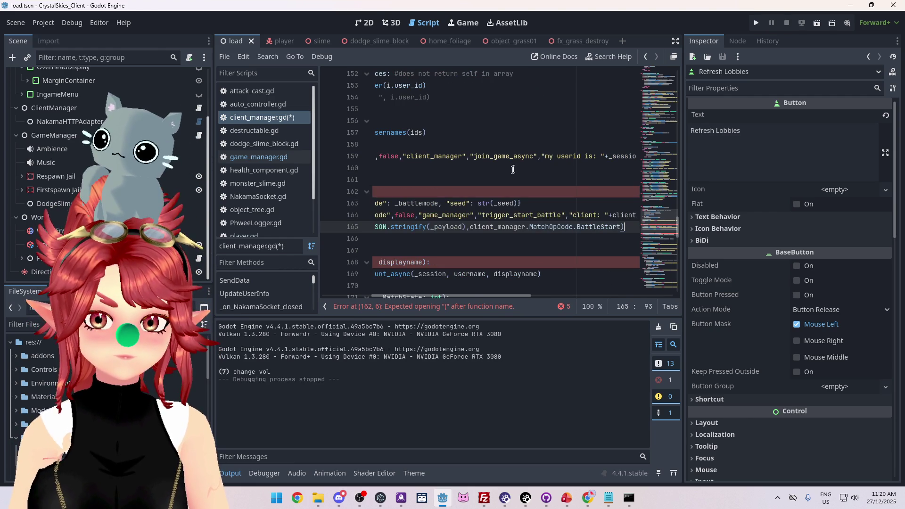
drag(480, 296, 426, 296)
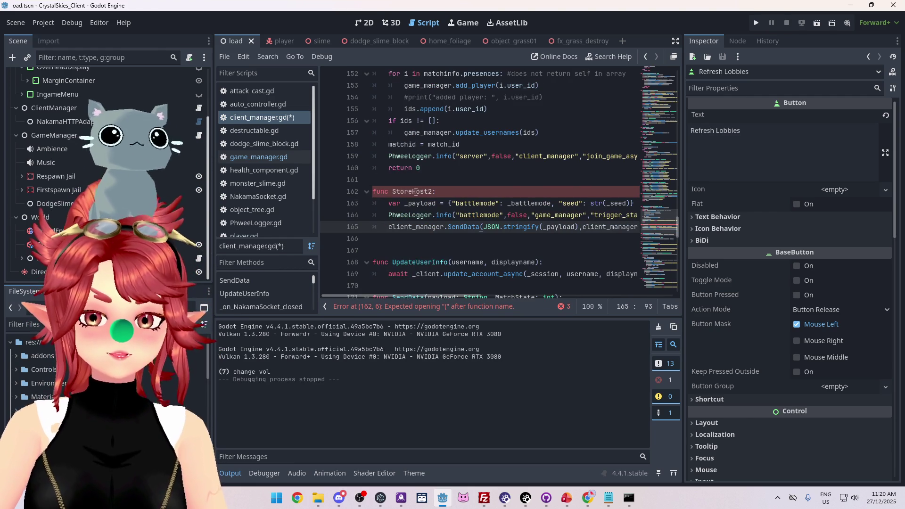
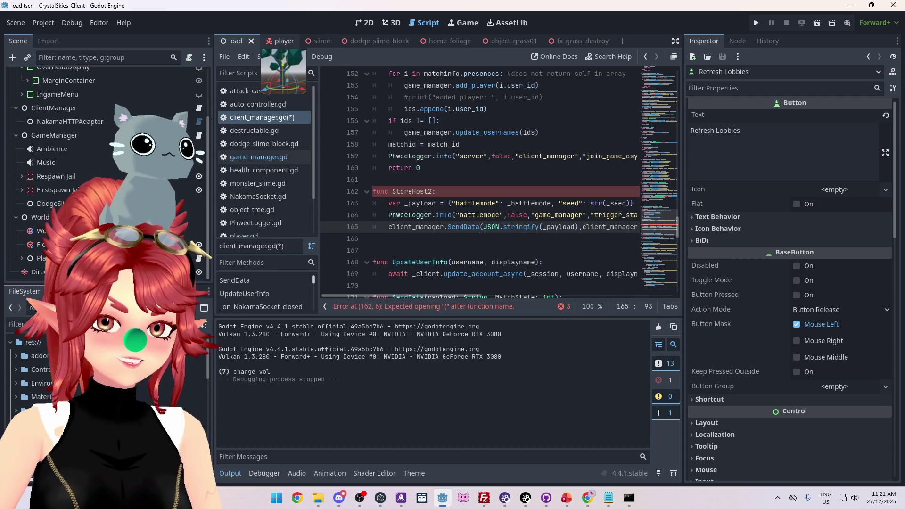
Inspect the PlayerContainer and PlayerSpawnPoint nodes in the scene tree.
scroll(56, 212, down, 1)
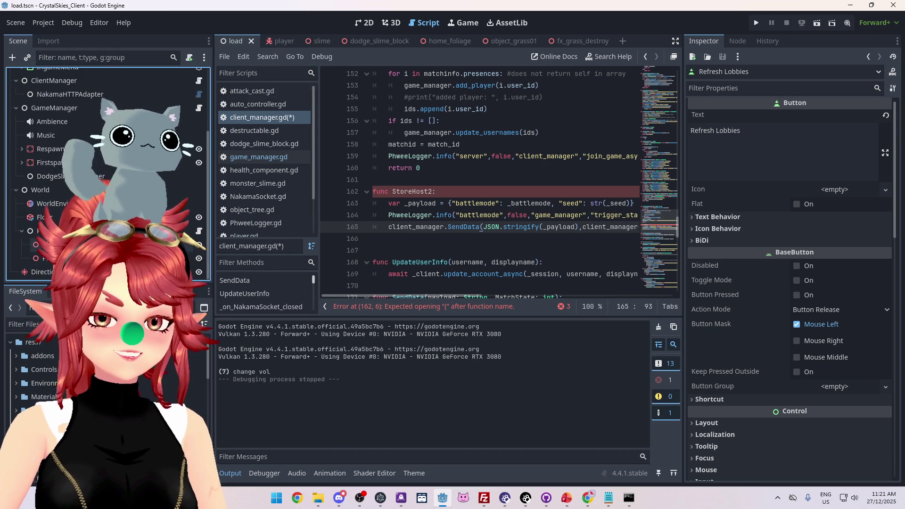
click(47, 244)
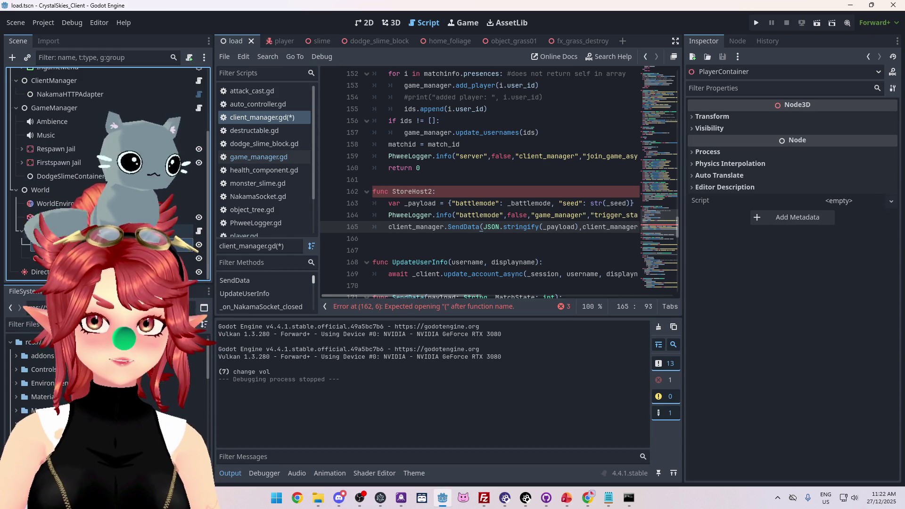
click(45, 259)
key(Up)
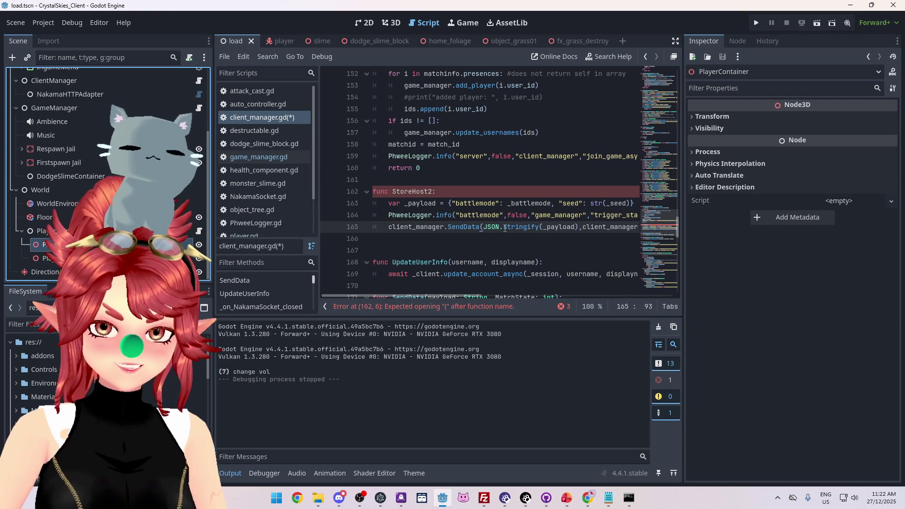
scroll(471, 240, down, 10)
scroll(465, 258, down, 3)
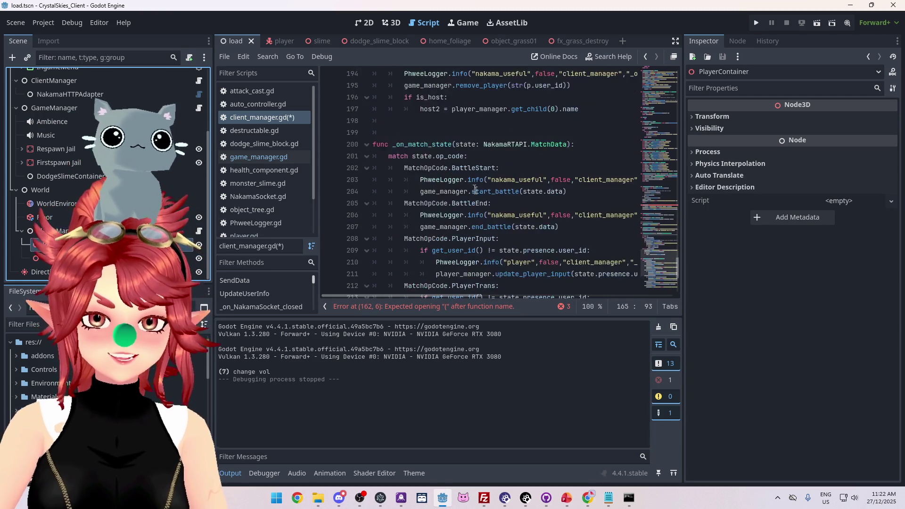
scroll(467, 202, up, 2)
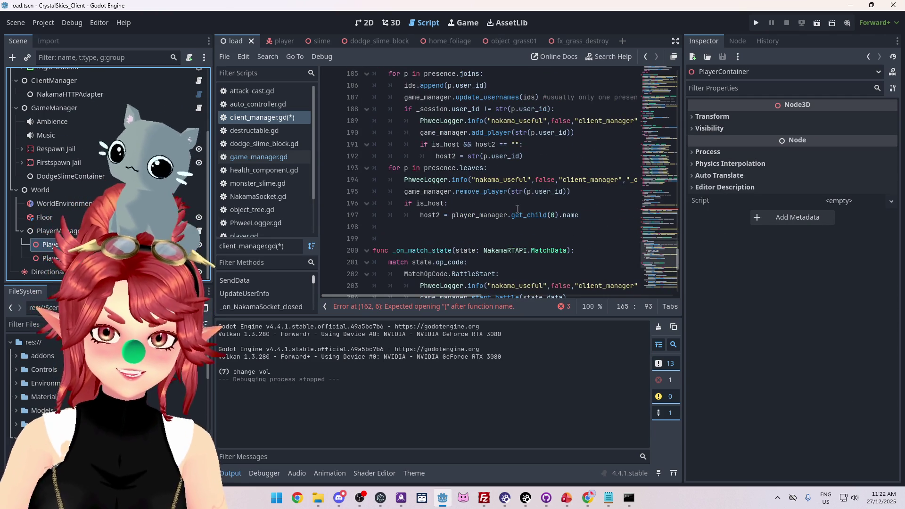
Examine player_manager.get_child(0) on line 197 and look up get_child's documentation.
drag(511, 215, 562, 215)
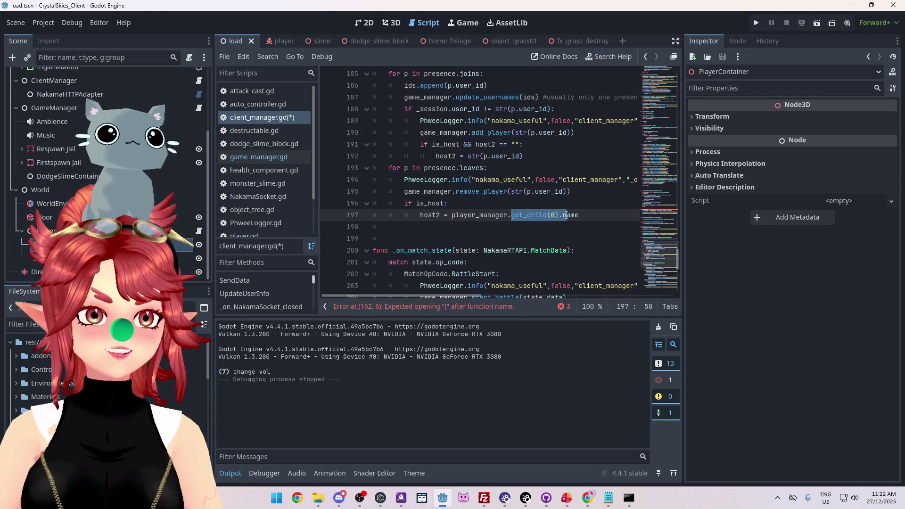
drag(452, 214, 570, 215)
click(530, 215)
drag(511, 215, 569, 215)
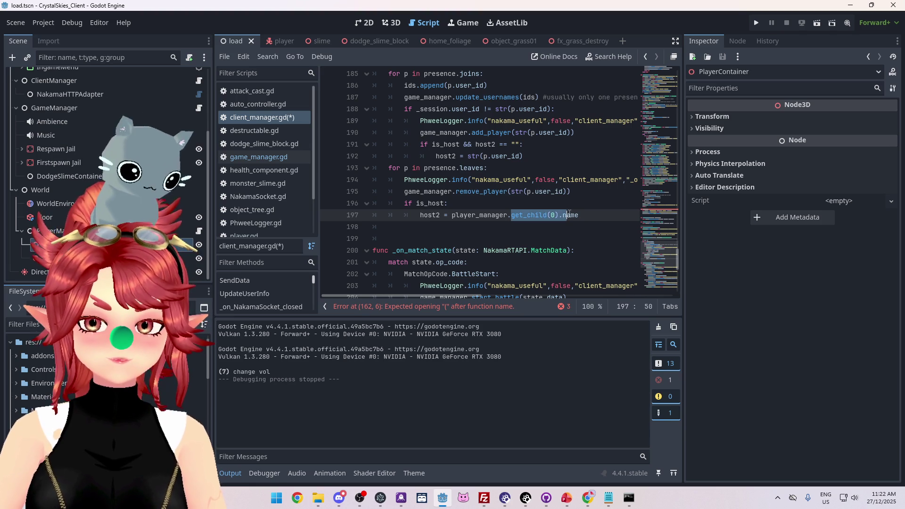
drag(452, 215, 507, 215)
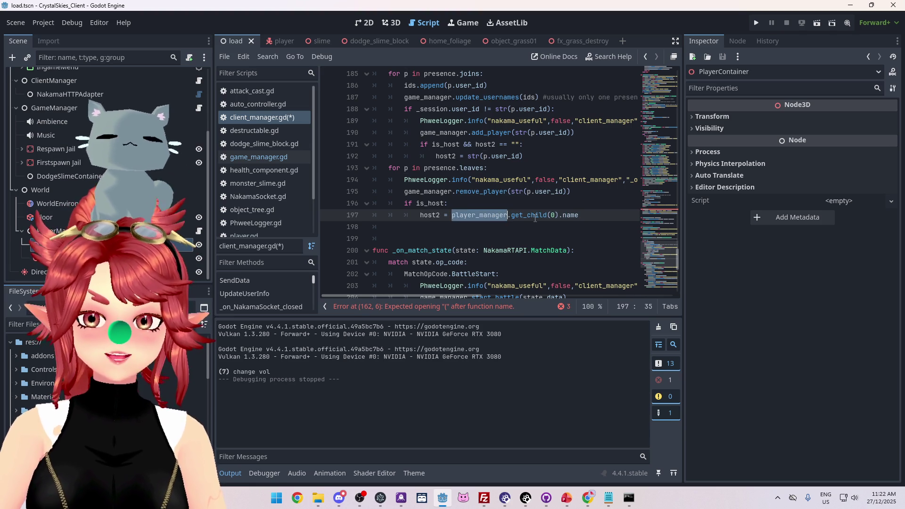
click(520, 216)
mouse_move(520, 217)
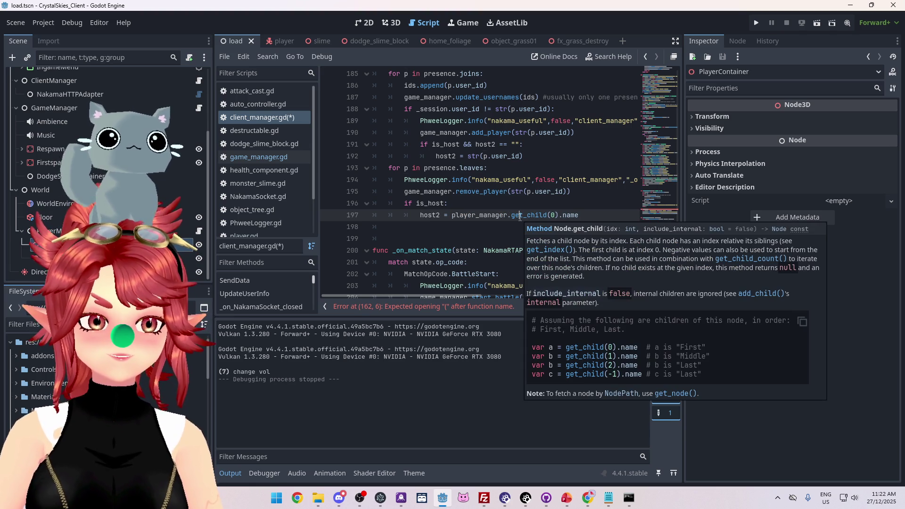
Change line 197 to read host2 = player_manager.player_container.get_child(0).name.
mouse_move(507, 215)
mouse_down()
mouse_move(466, 215)
mouse_move(477, 215)
mouse_up()
text(_con)
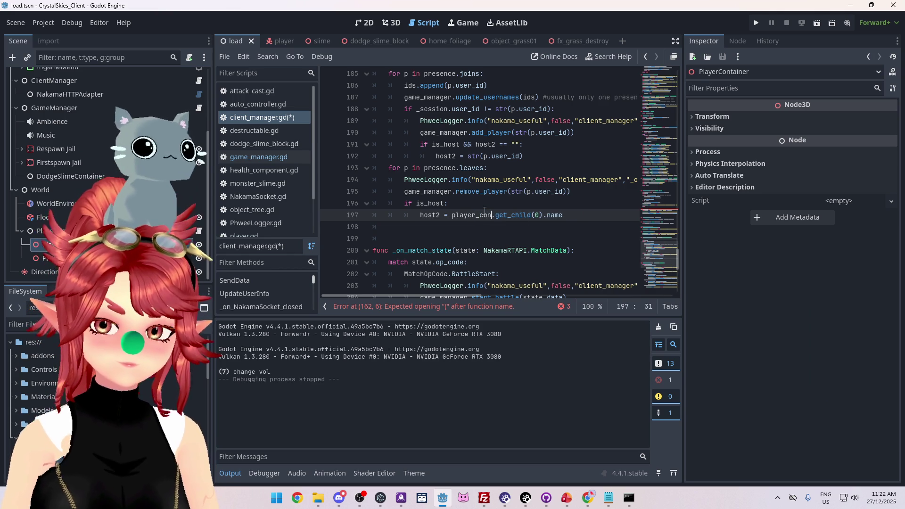
text(tainer)
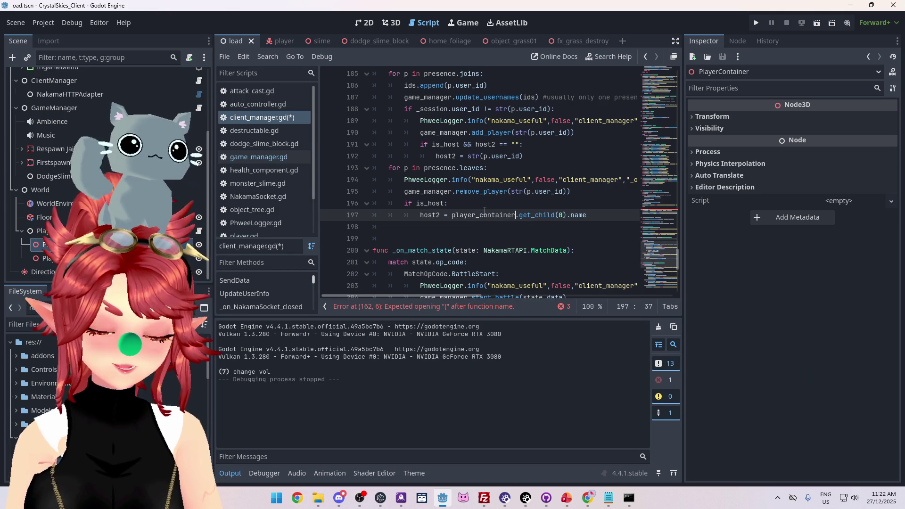
click(475, 180)
click(477, 215)
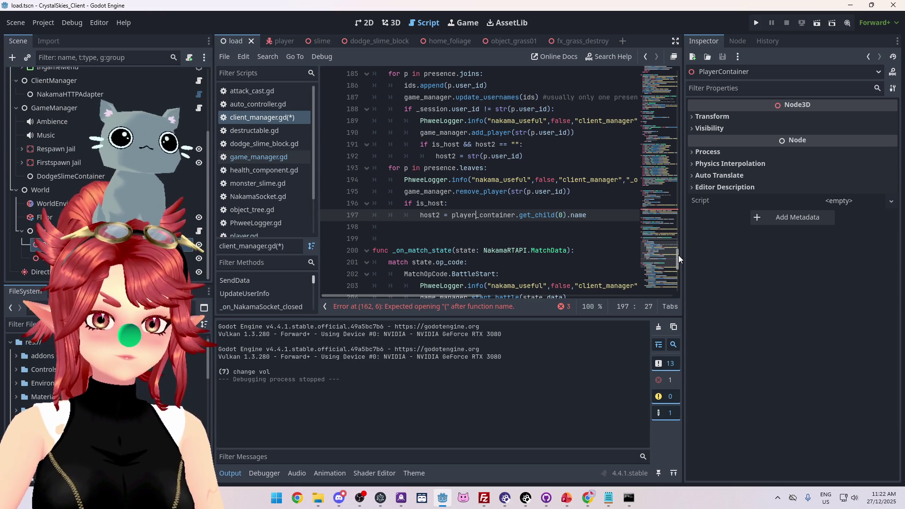
drag(513, 216, 481, 218)
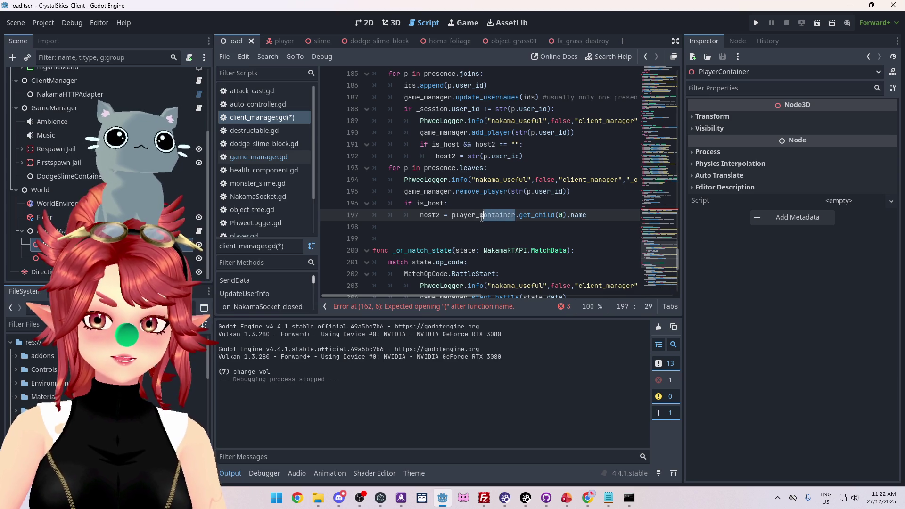
text(mona)
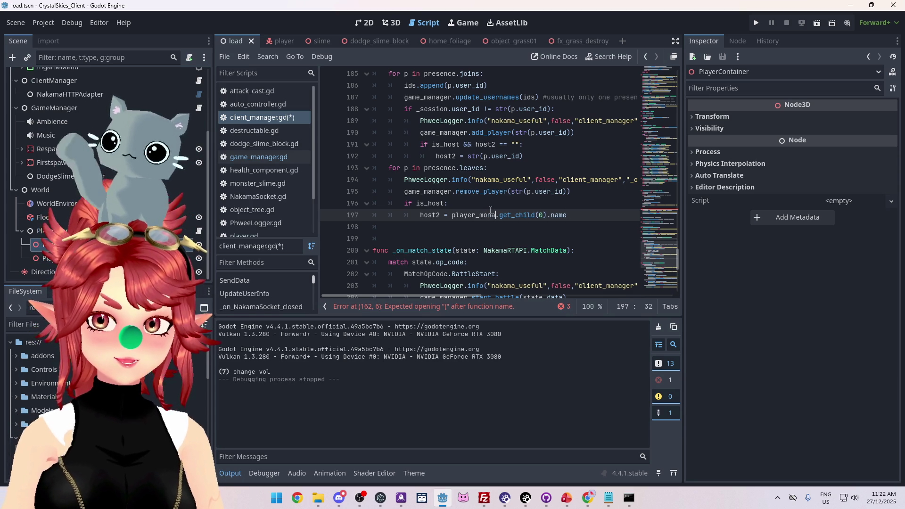
key(BackSpace)
key(BackSpace)
key(BackSpace)
text(anager)
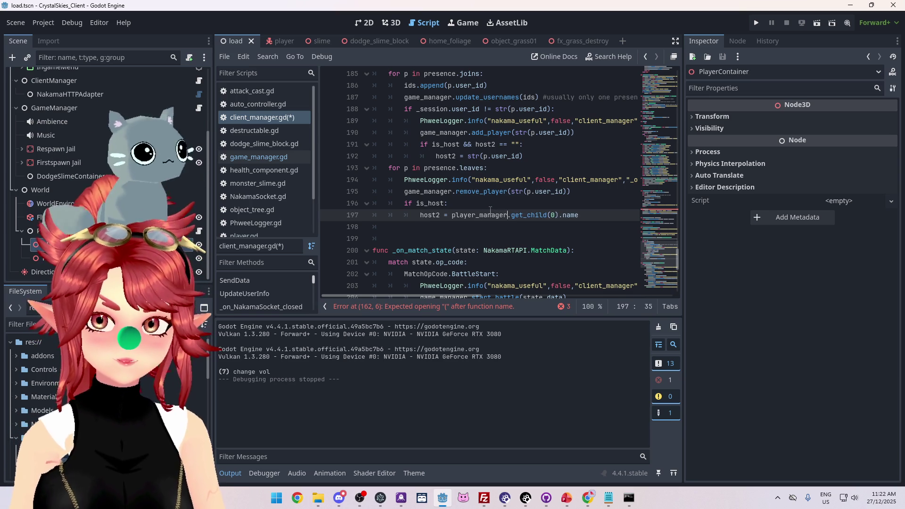
text(.player)
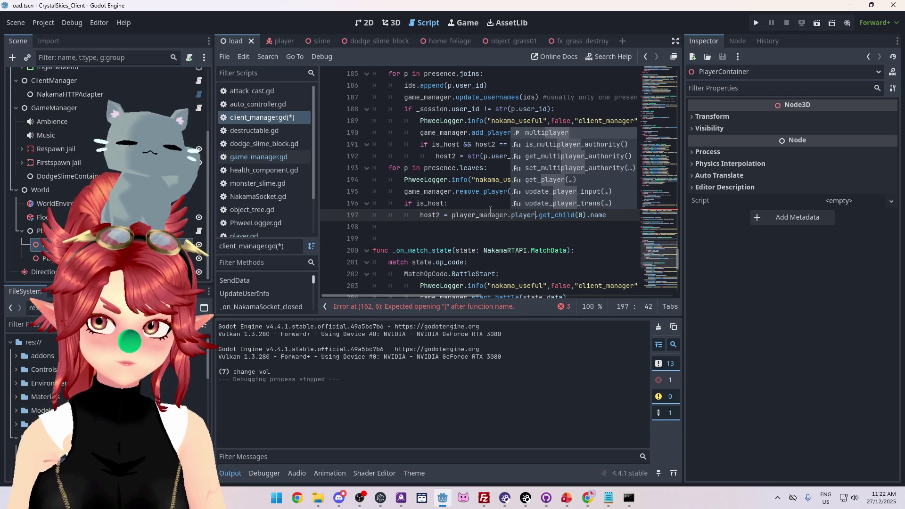
text(_container)
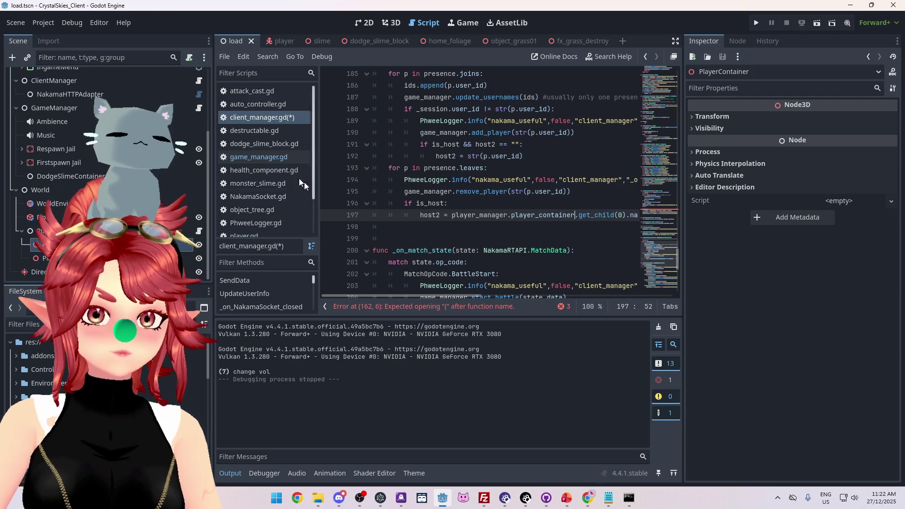
scroll(268, 200, down, 2)
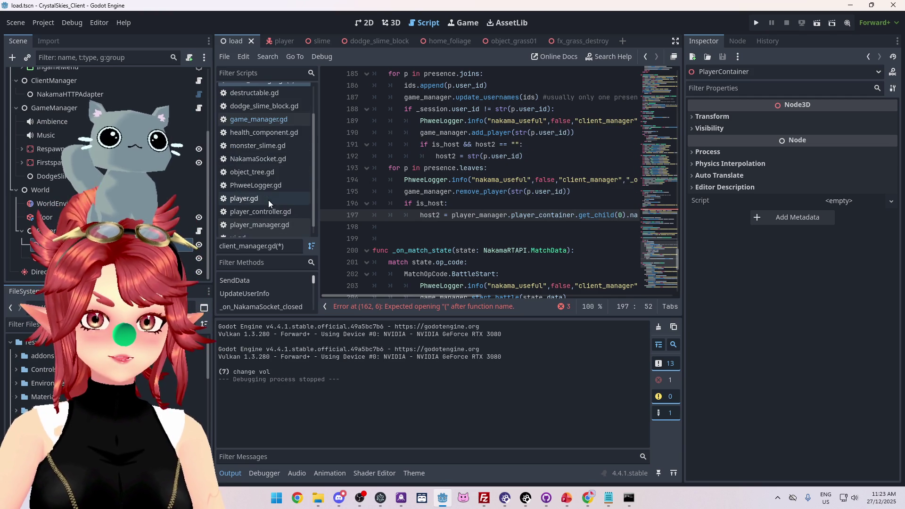
click(264, 225)
mouse_move(676, 194)
mouse_down()
mouse_move(682, 127)
mouse_move(666, 290)
mouse_move(669, 181)
mouse_up()
click(507, 88)
key(Return)
key(Return)
mouse_move(45, 244)
ctrl+mouse_down()
mouse_move(297, 155)
mouse_move(471, 110)
ctrl+mouse_up()
key(Return)
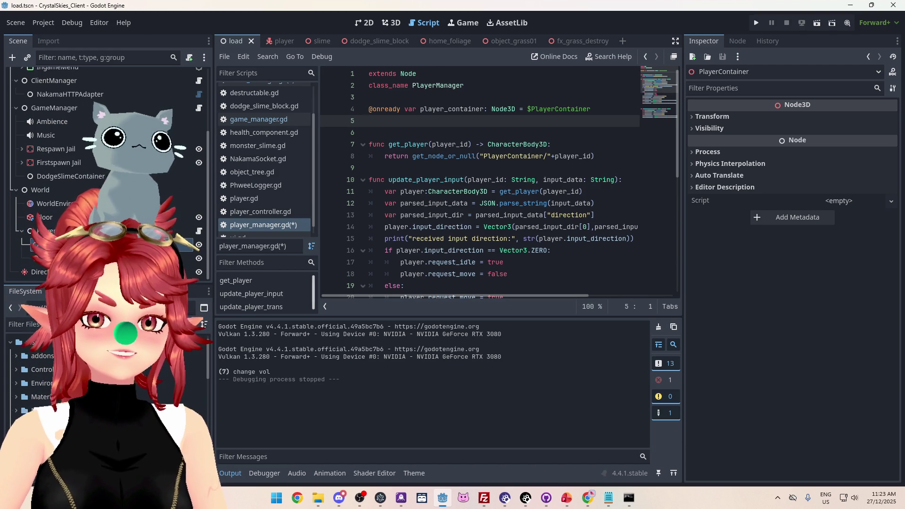
click(461, 191)
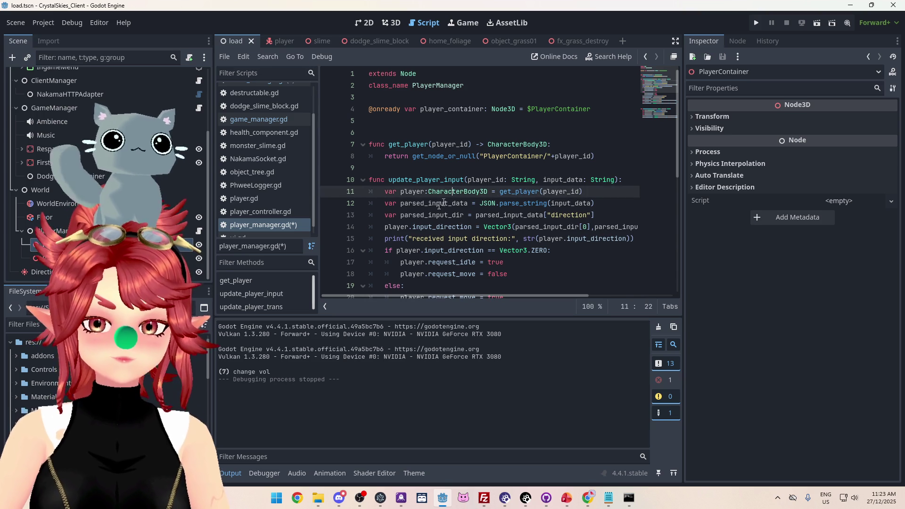
scroll(262, 113, up, 3)
Back in client_manager.gd, review line 197's host2 assignment and jump to the line 162 error.
click(265, 117)
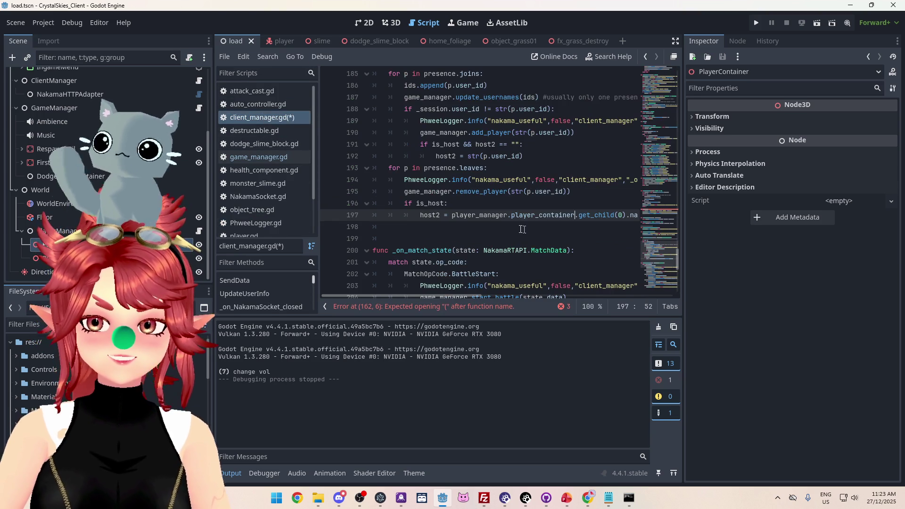
drag(452, 216, 516, 216)
drag(511, 215, 625, 215)
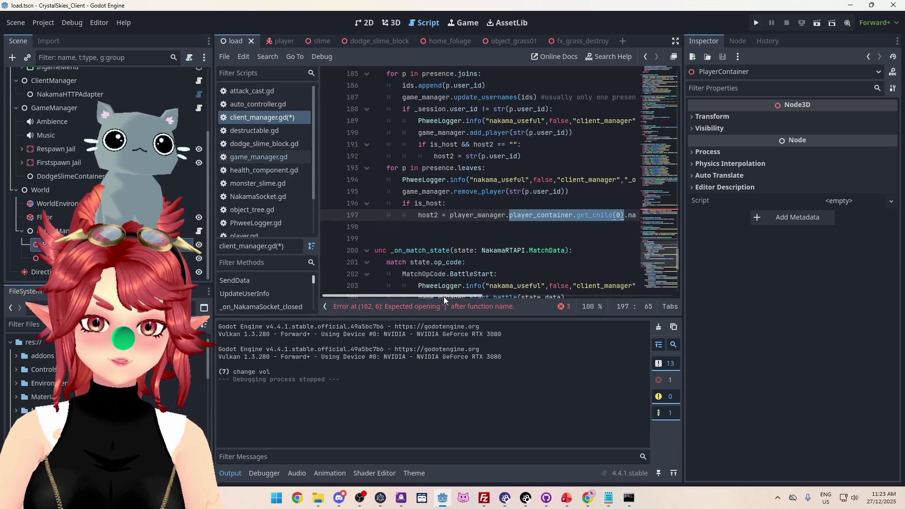
scroll(483, 297, right, 3)
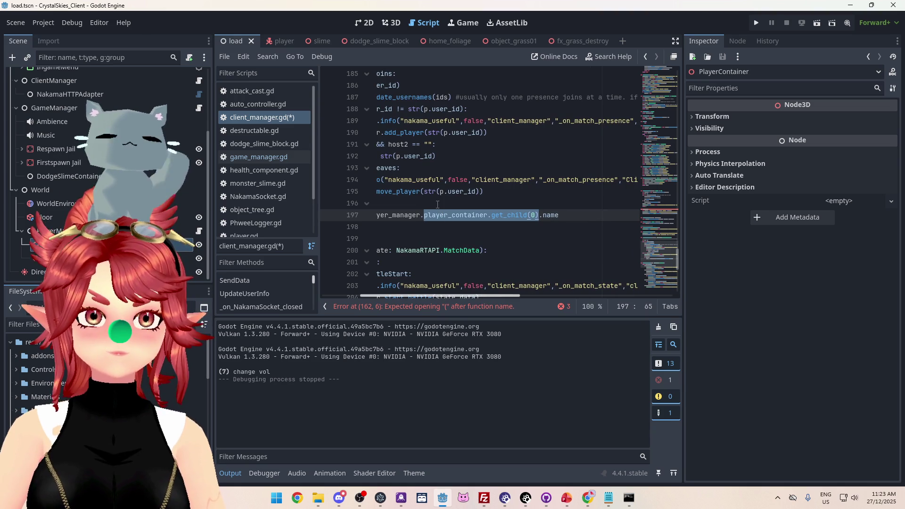
mouse_move(481, 296)
mouse_down()
mouse_move(448, 295)
mouse_move(484, 302)
mouse_move(440, 308)
mouse_up()
drag(417, 216, 438, 218)
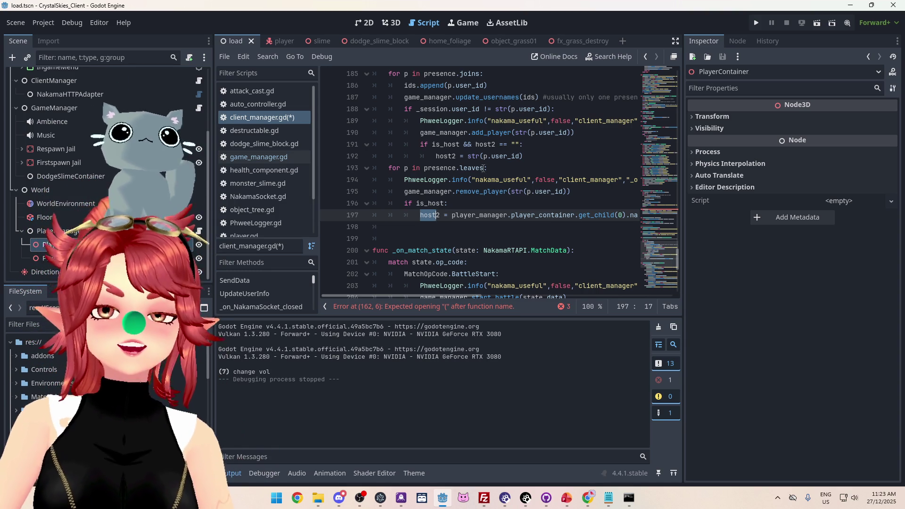
click(466, 215)
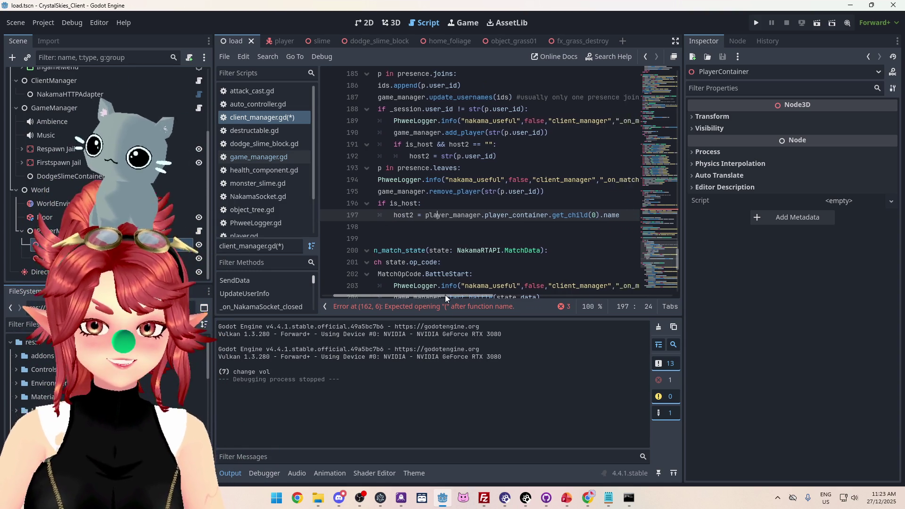
click(439, 306)
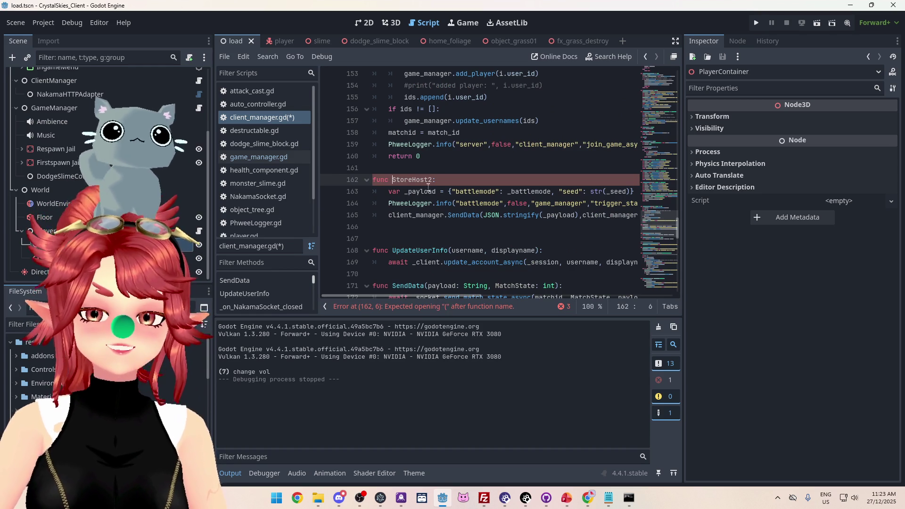
Inspect the StoreHost2 function and its SendData call, returning to the line 162 error.
mouse_move(422, 181)
mouse_down()
mouse_move(392, 184)
mouse_move(449, 180)
mouse_up()
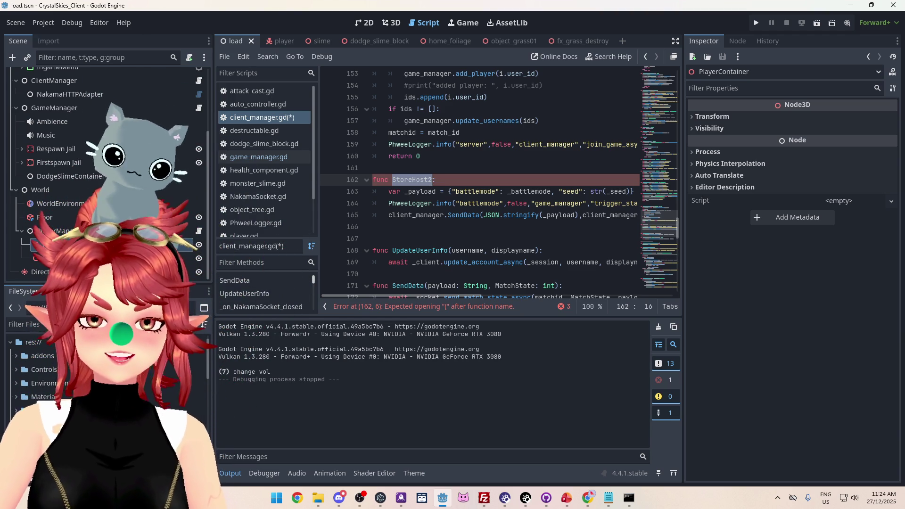
click(448, 215)
scroll(414, 295, right, 2)
scroll(413, 294, left, 2)
click(272, 117)
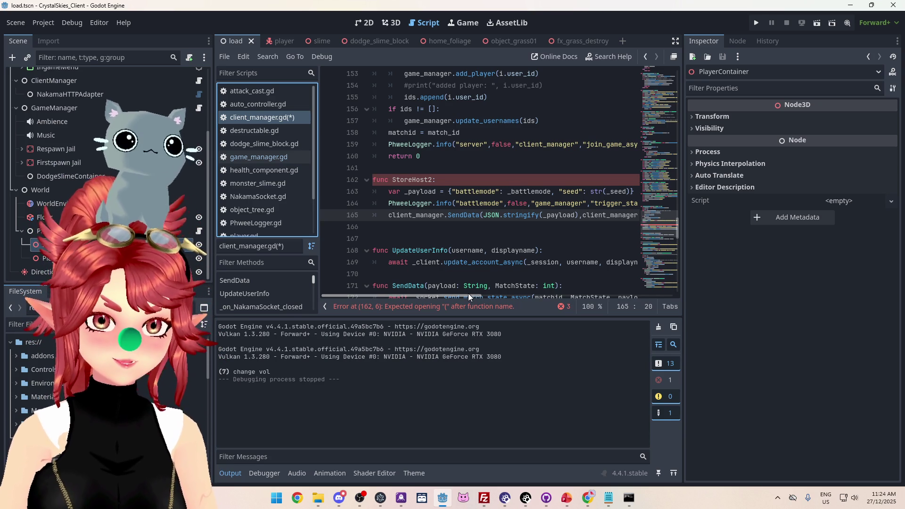
mouse_move(468, 293)
mouse_down()
mouse_move(528, 293)
mouse_move(433, 293)
mouse_up()
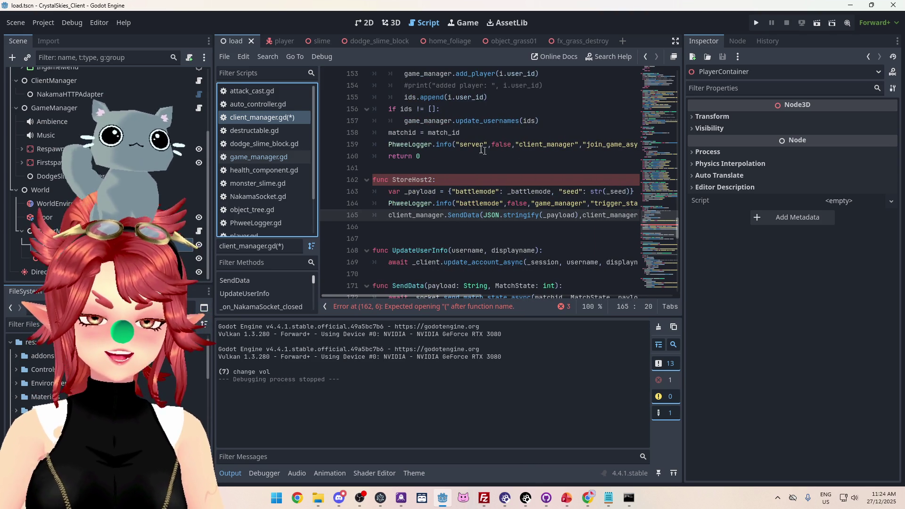
click(445, 306)
click(433, 180)
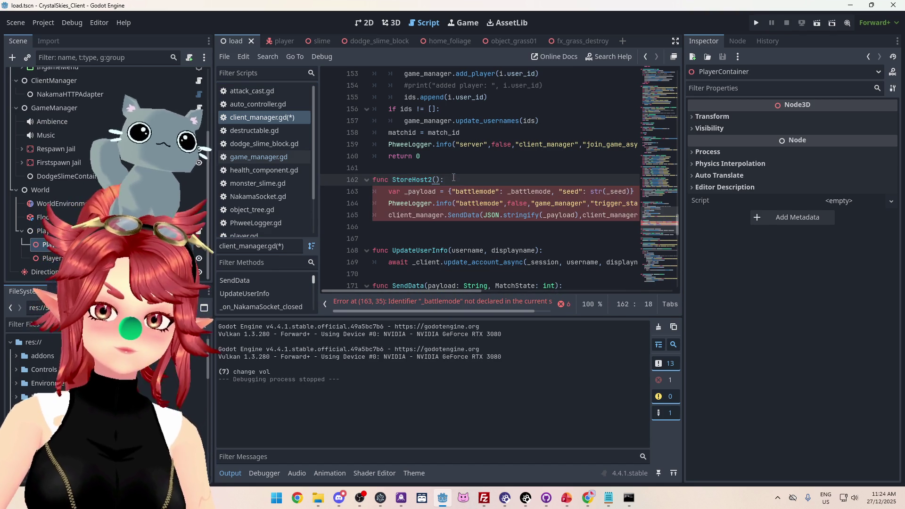
key(Up)
mouse_move(434, 289)
mouse_down()
mouse_move(460, 290)
mouse_move(421, 290)
mouse_move(447, 290)
mouse_up()
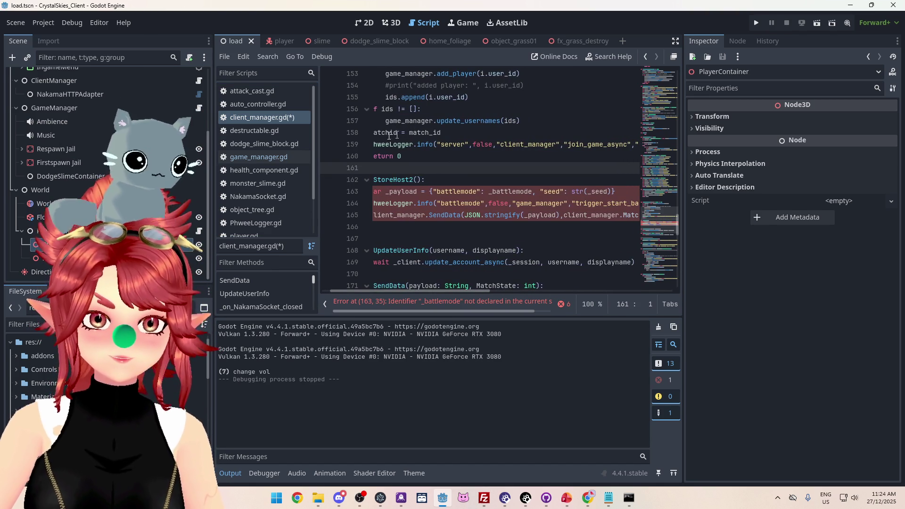
Rename line 163's payload key to "host2", checking host2 in nk_lobbyhandler.ts and rpccreatelobby.ts.
drag(477, 193, 435, 193)
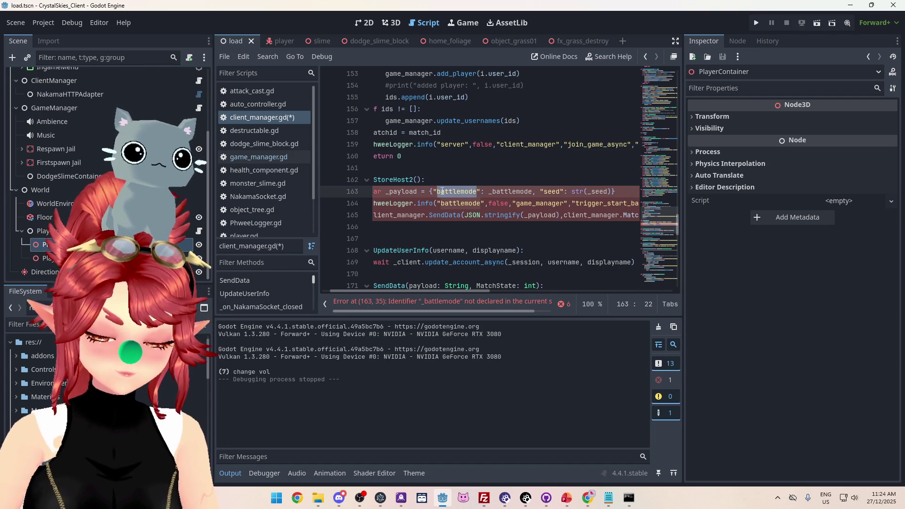
text(host2)
click(607, 497)
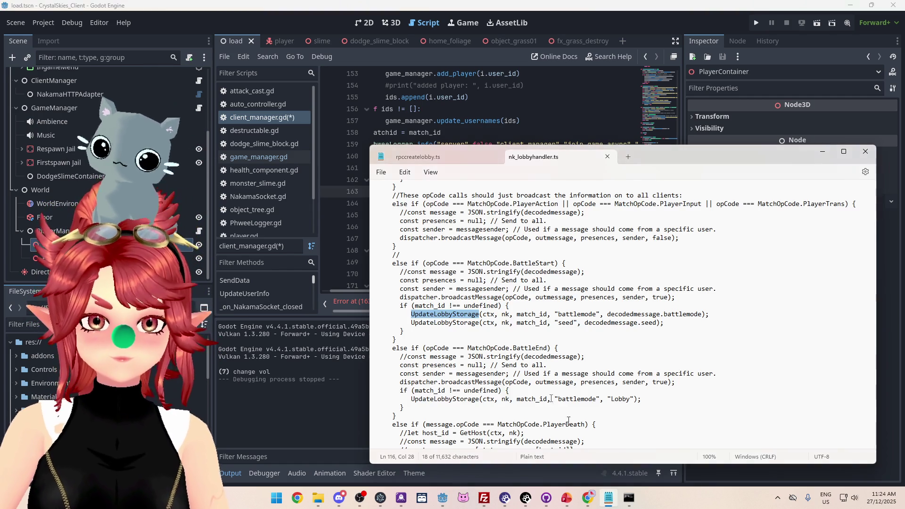
scroll(500, 291, up, 2)
scroll(500, 291, up, 10)
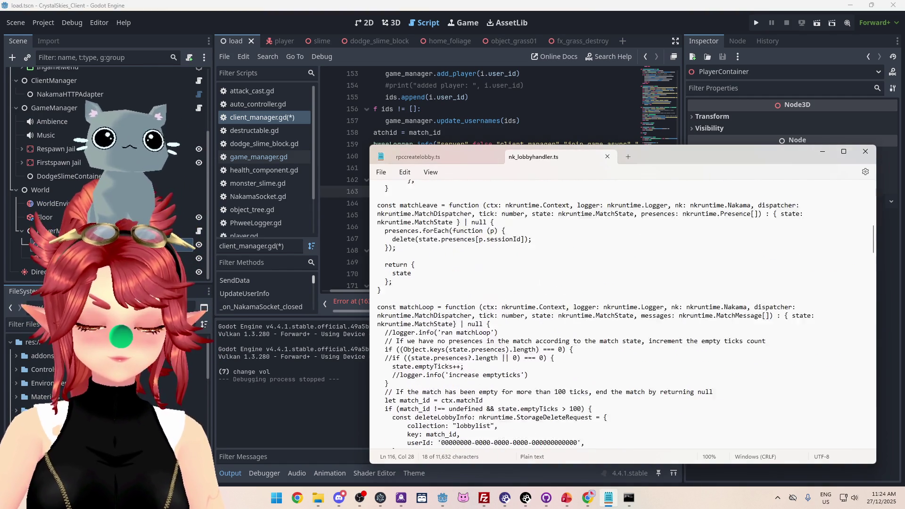
scroll(473, 196, down, 2)
click(417, 156)
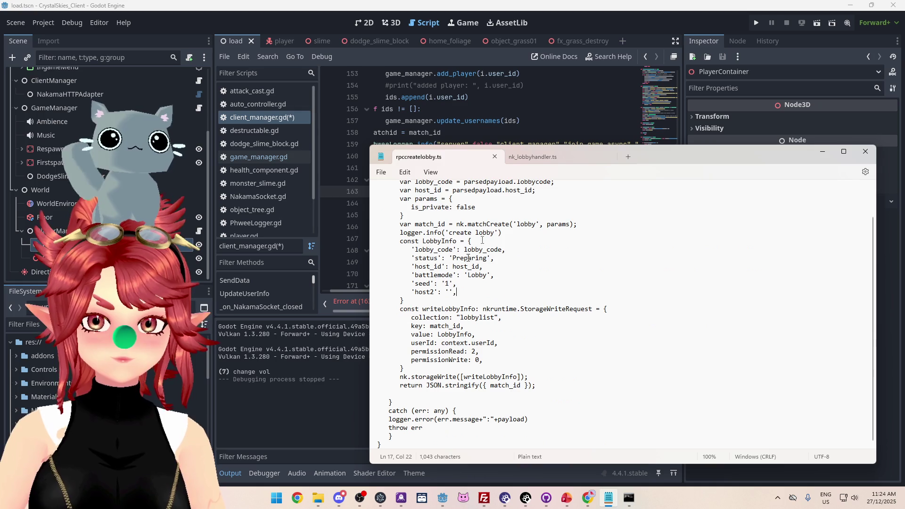
click(471, 109)
drag(469, 192, 517, 191)
Replace _battlemode with host2 and delete the seed entry, leaving {"host2": host2}.
text(host2)
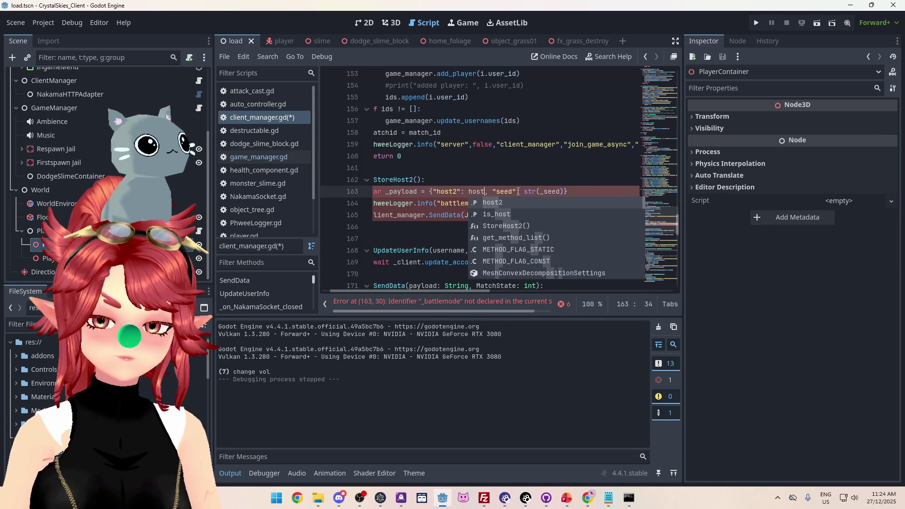
drag(571, 191, 496, 191)
key(BackSpace)
key(BackSpace)
key(BackSpace)
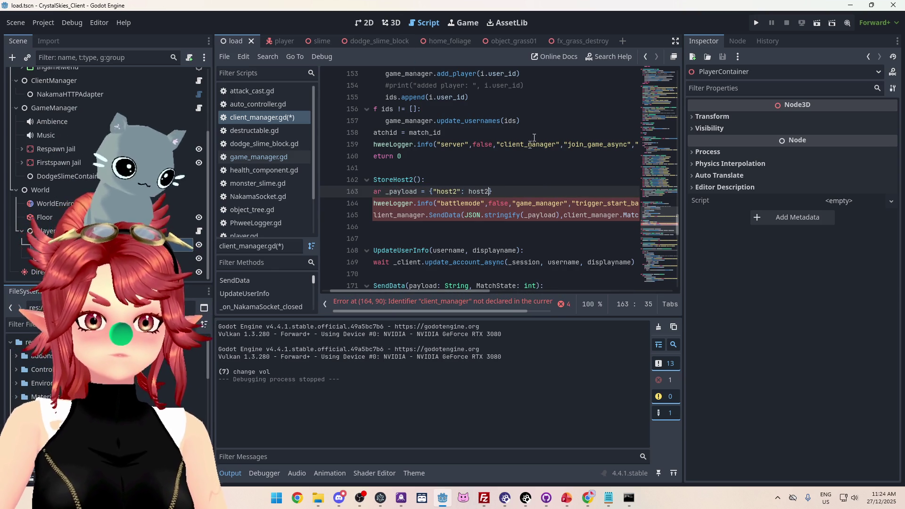
Compare line 164's battlemode log category against the categories in PhweeLogger.gd.
drag(477, 203, 441, 203)
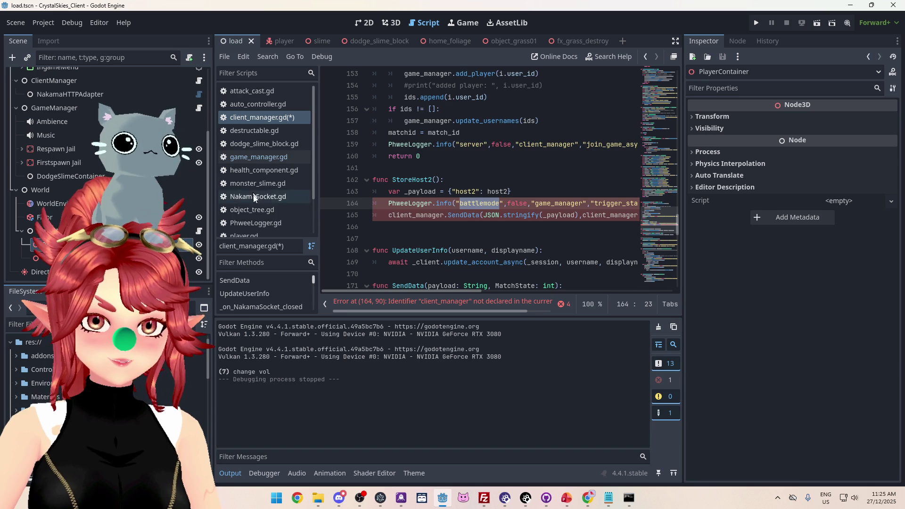
click(252, 227)
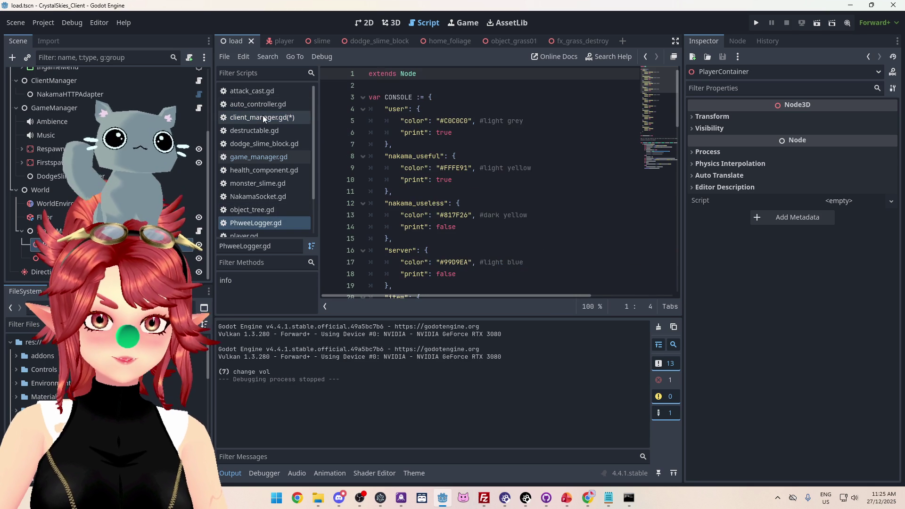
scroll(469, 199, down, 5)
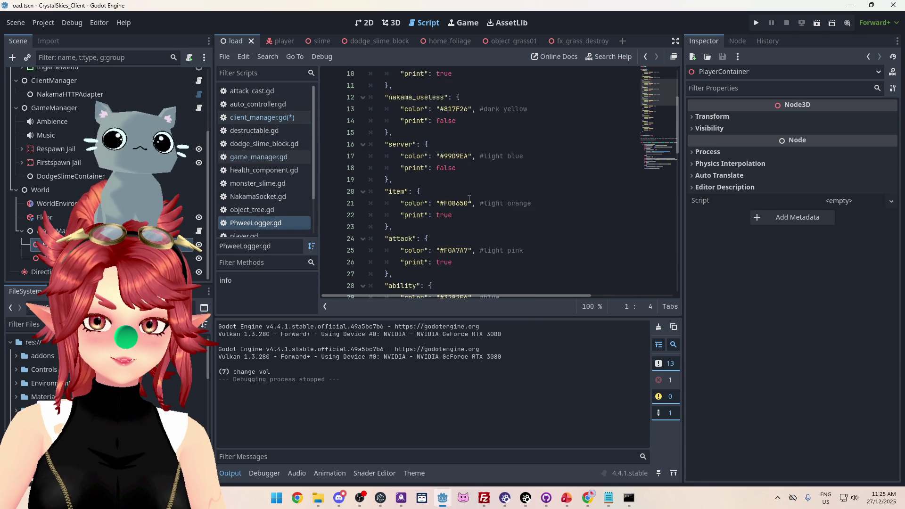
Duplicate the environment entry below line 47 as a new "host" category and save.
scroll(469, 198, down, 5)
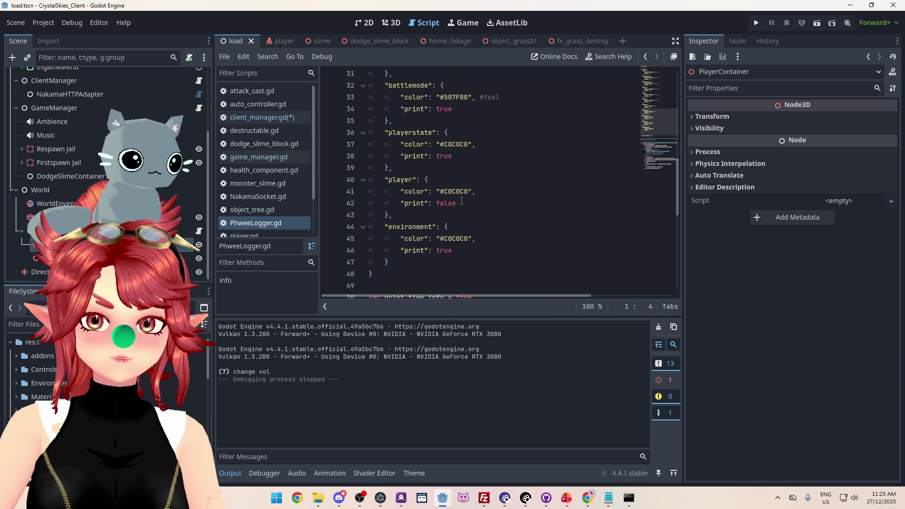
scroll(461, 201, up, 9)
scroll(461, 200, up, 1)
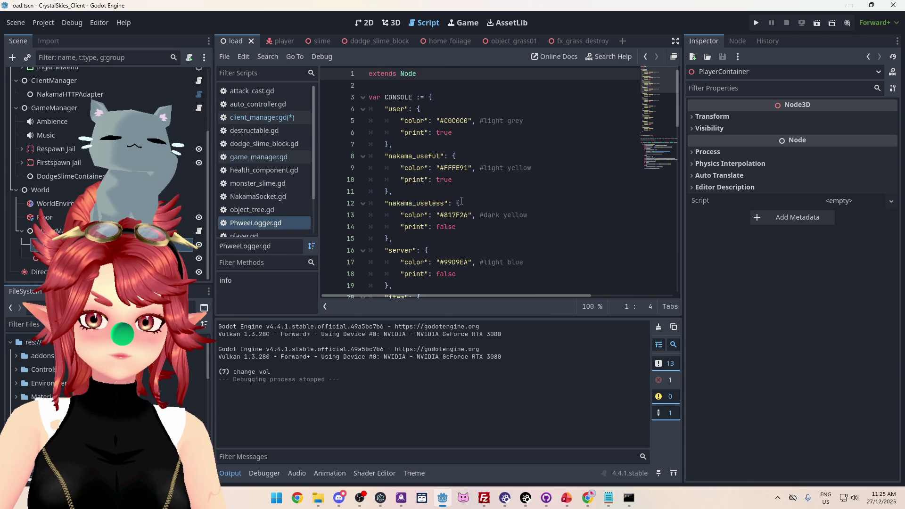
scroll(438, 106, down, 6)
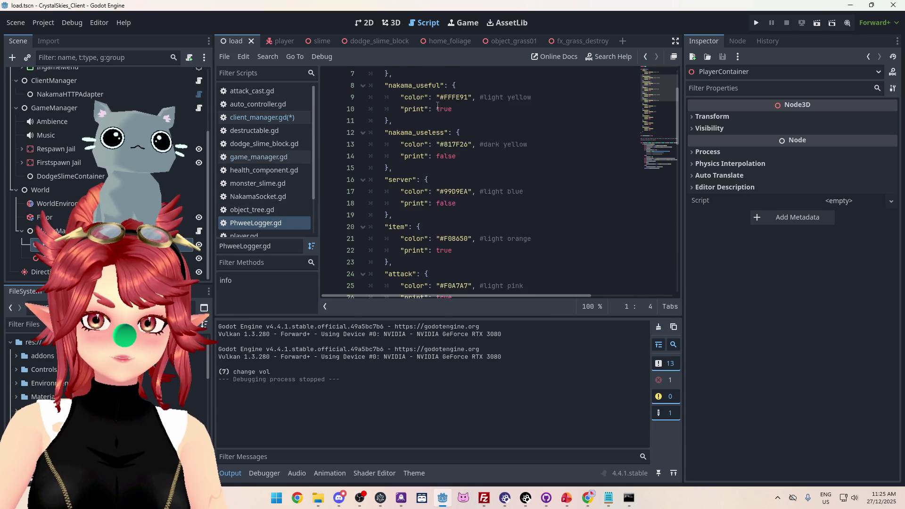
scroll(437, 106, down, 4)
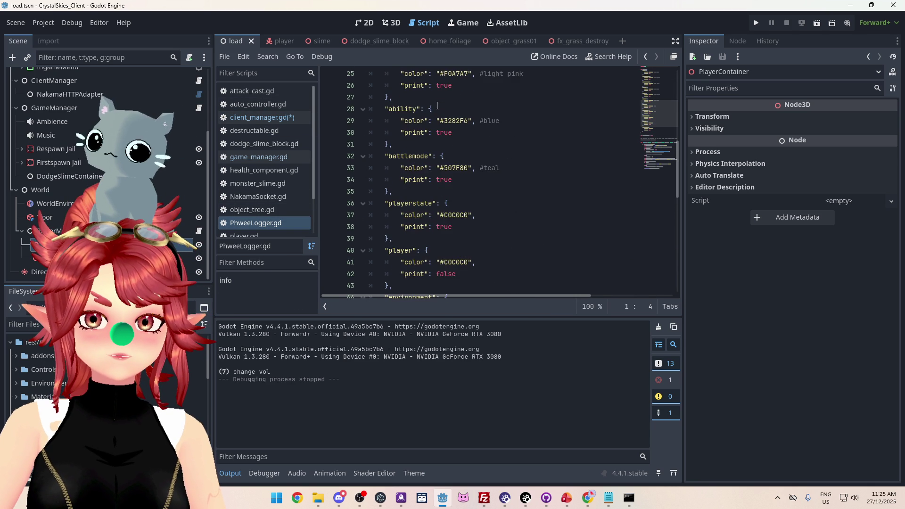
scroll(437, 106, up, 10)
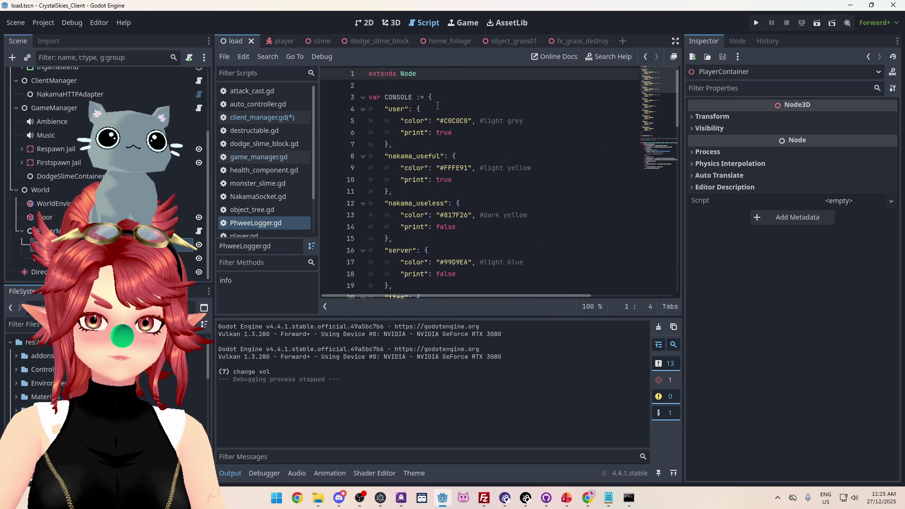
scroll(401, 147, down, 2)
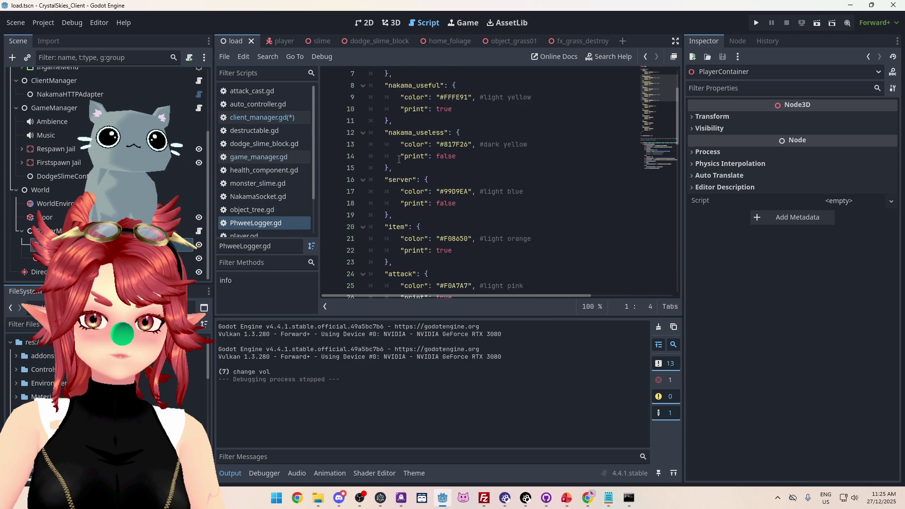
scroll(393, 151, up, 2)
scroll(393, 151, down, 12)
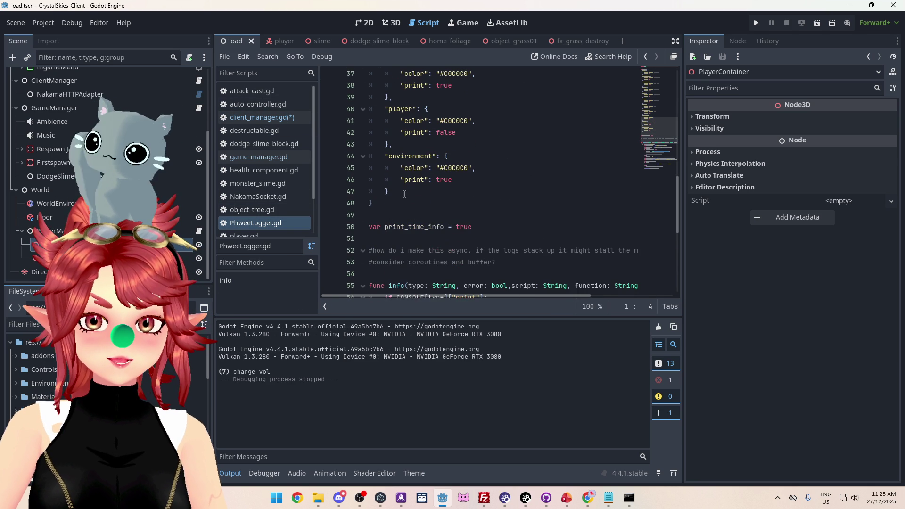
click(479, 189)
key(Return)
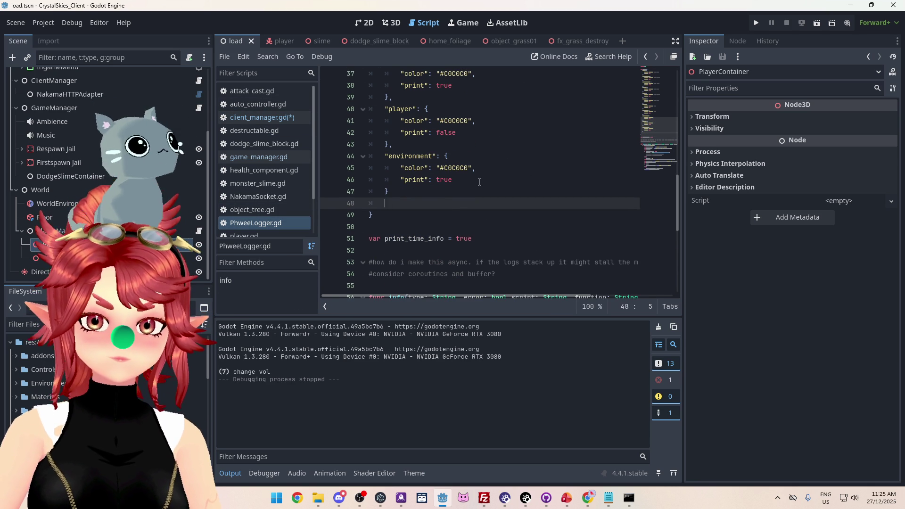
drag(393, 144, 396, 192)
key(ctrl+c)
click(398, 192)
key(ctrl+v)
double_click(405, 203)
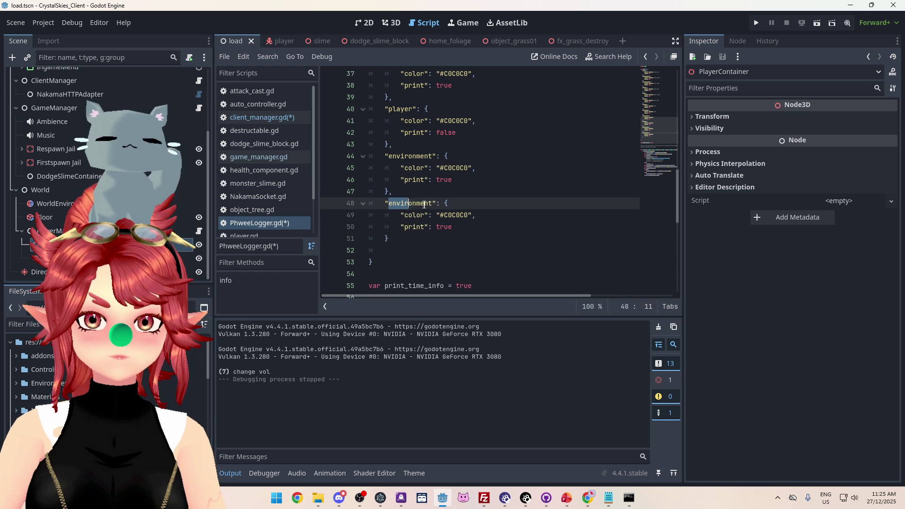
text(host)
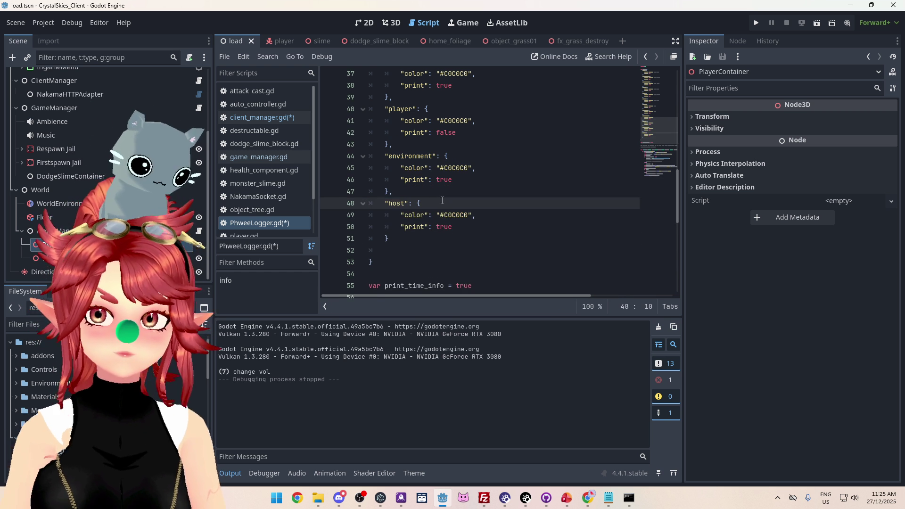
key(ctrl+s)
In line 164's log call, change battlemode to host and game_manager to client_manager.
click(272, 120)
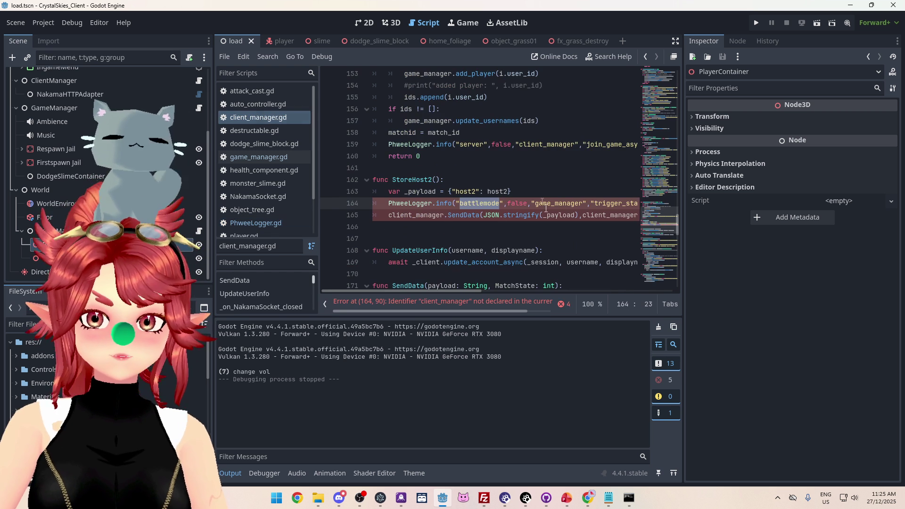
text(host)
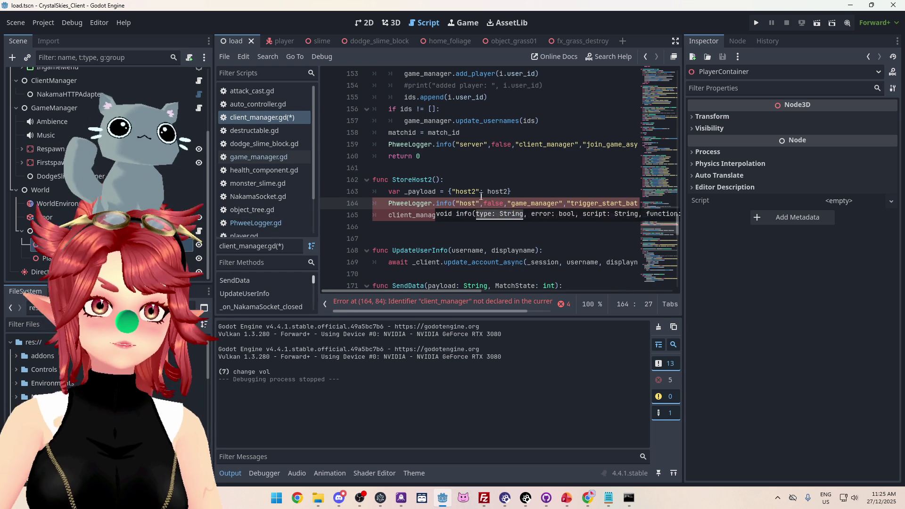
mouse_move(447, 291)
mouse_down()
mouse_move(434, 289)
mouse_move(464, 286)
mouse_move(443, 290)
mouse_up()
double_click(513, 208)
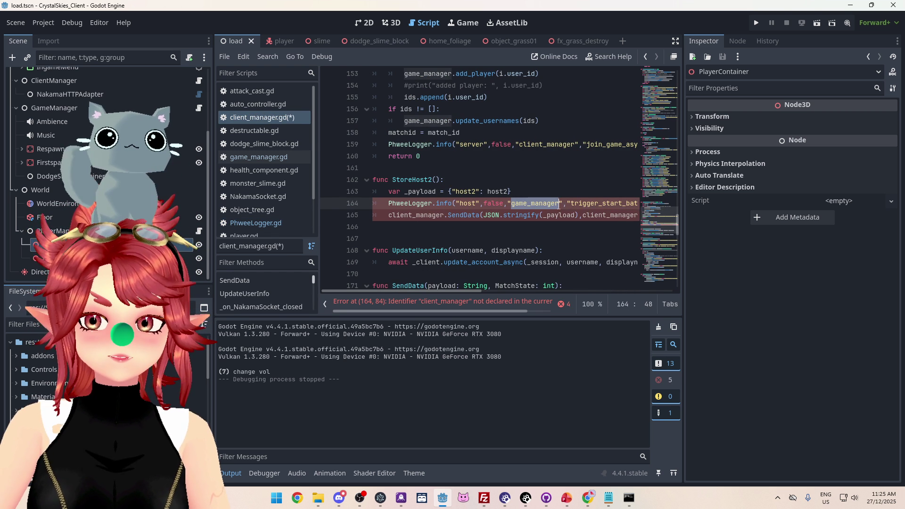
text(client_manager)
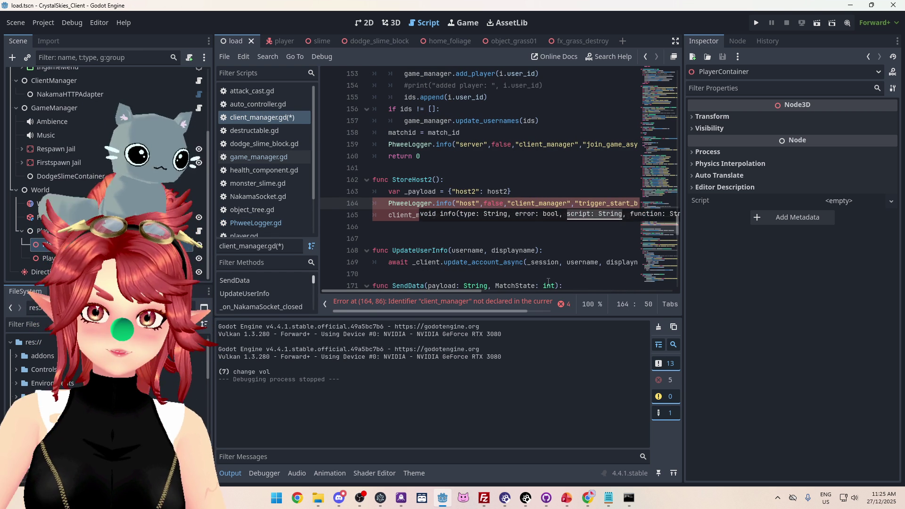
drag(473, 292, 507, 290)
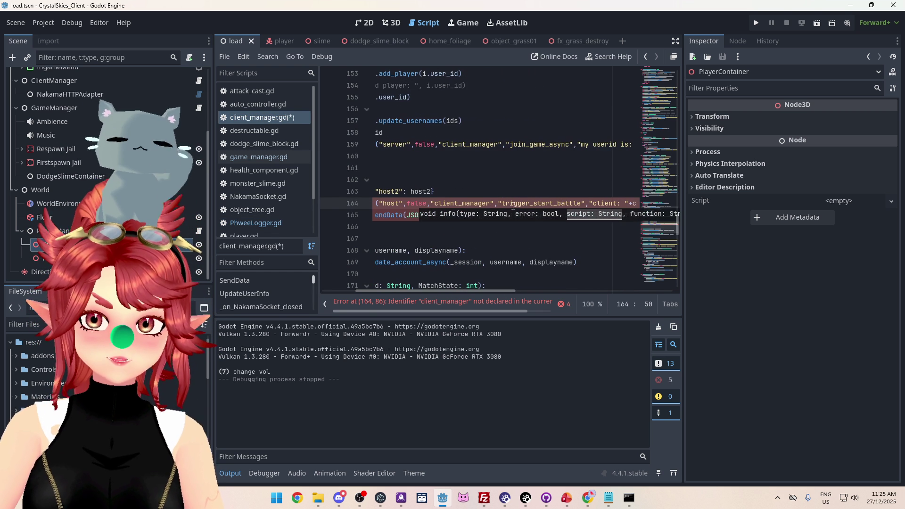
Rename the logged function from trigger_start_battle to StoreHost2.
drag(502, 203, 581, 203)
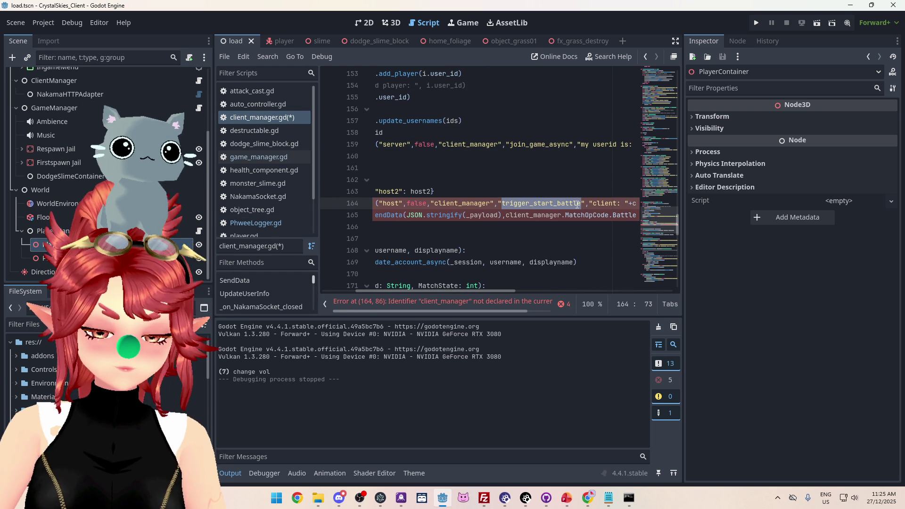
text(storeHost)
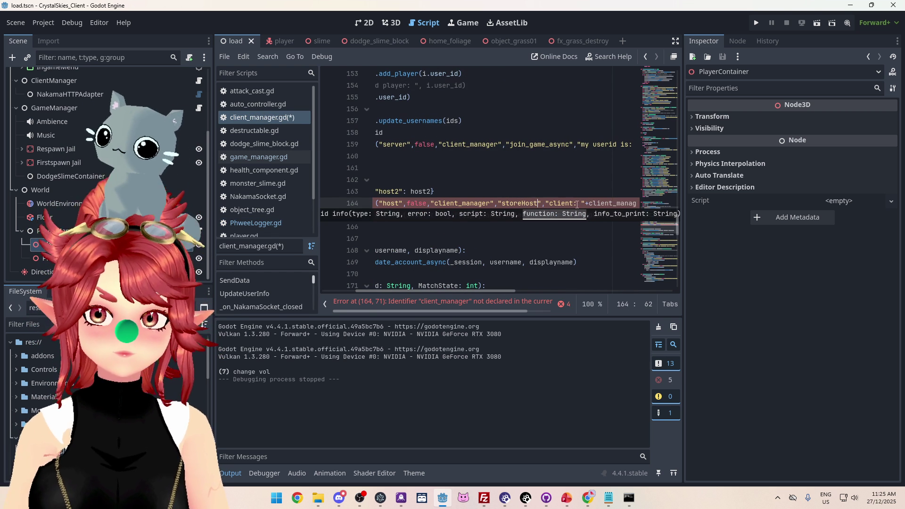
key(BackSpace)
text(S)
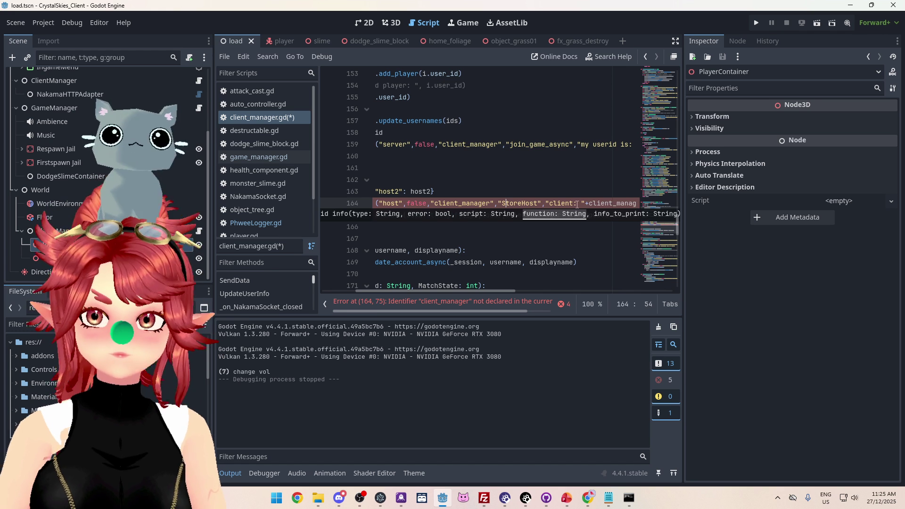
mouse_move(489, 291)
mouse_down()
mouse_move(453, 292)
mouse_move(593, 288)
mouse_move(629, 278)
mouse_up()
click(523, 203)
text(2)
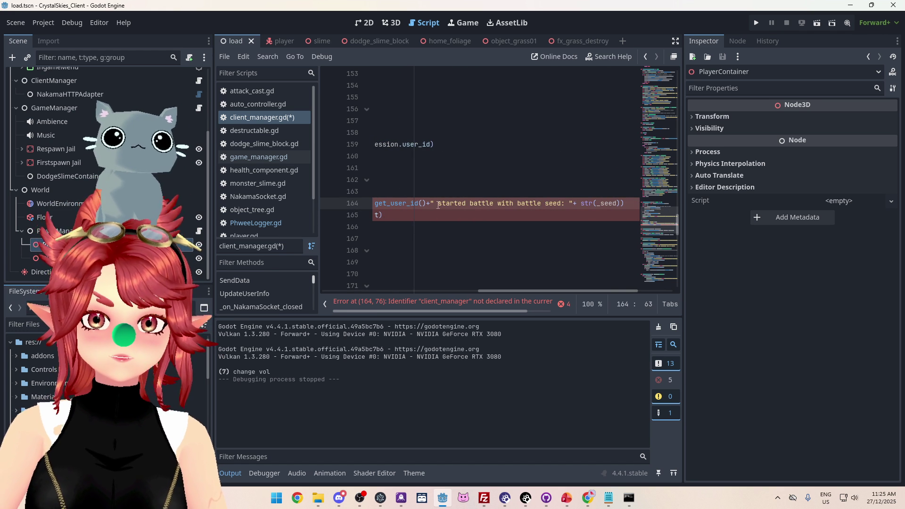
Change the log message's client id call to get_user_id.
drag(437, 203, 563, 203)
drag(546, 291, 496, 290)
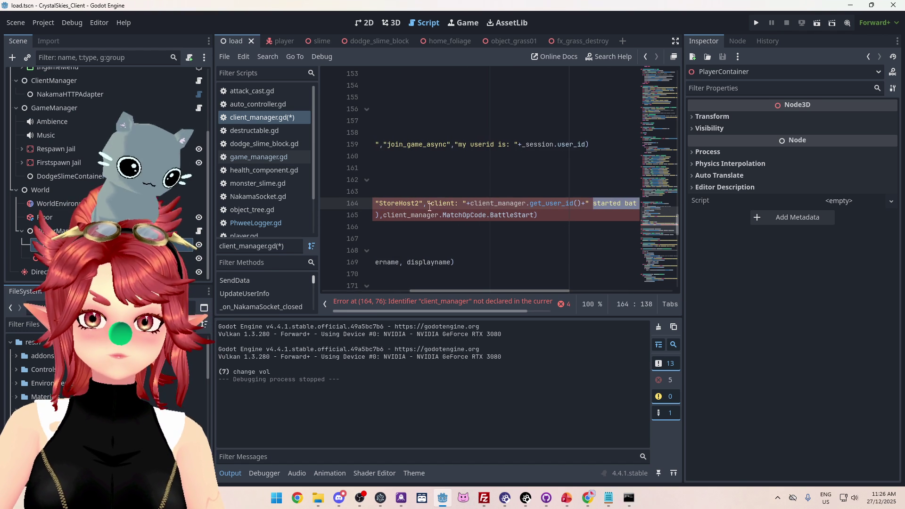
drag(431, 203, 455, 203)
text(user)
Replace the battle-seed text with " selected player: "+str(host2)+" as secondary host".
drag(536, 291, 608, 289)
drag(427, 203, 550, 204)
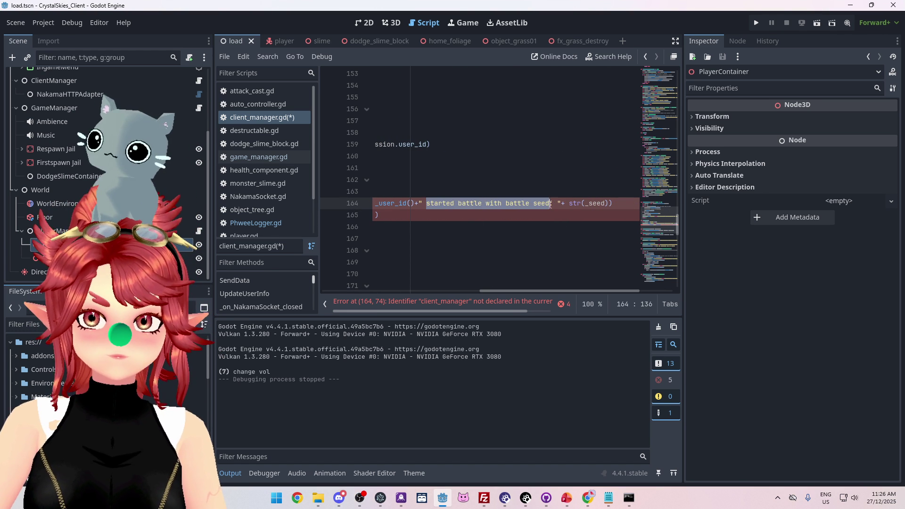
text(selected player)
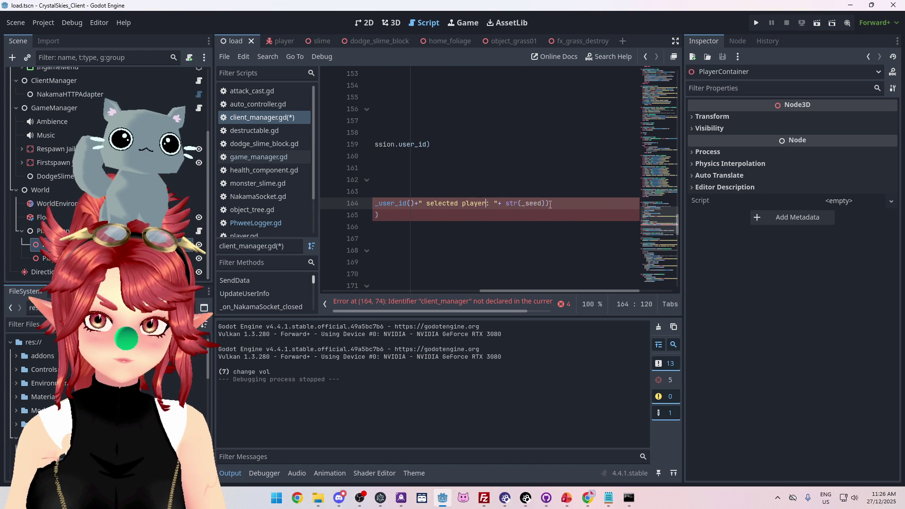
mouse_move(533, 290)
mouse_down()
mouse_move(440, 290)
mouse_move(526, 290)
mouse_up()
drag(529, 203, 567, 204)
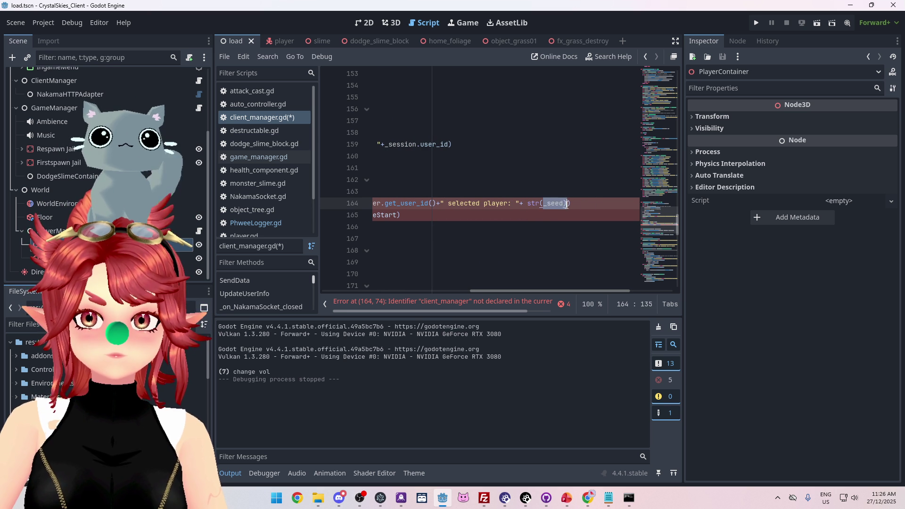
text(host2)
click(509, 202)
click(569, 203)
text())
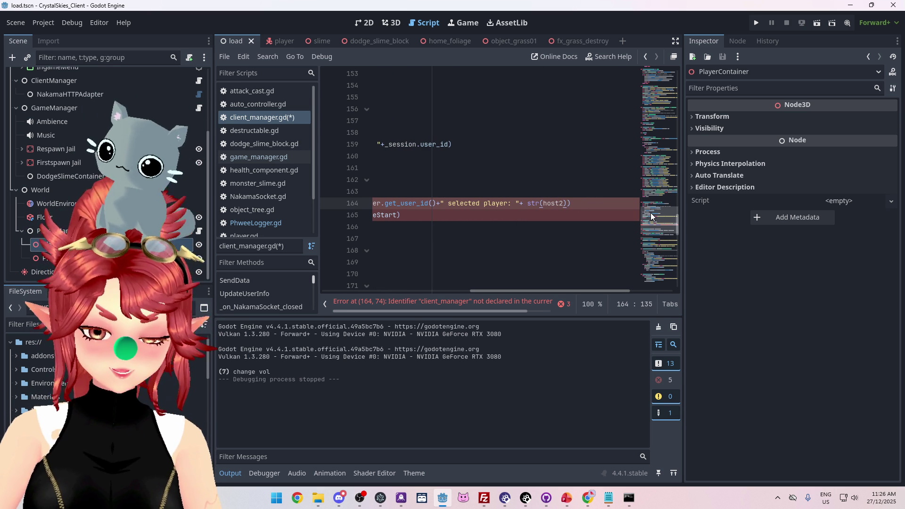
text(+ "")
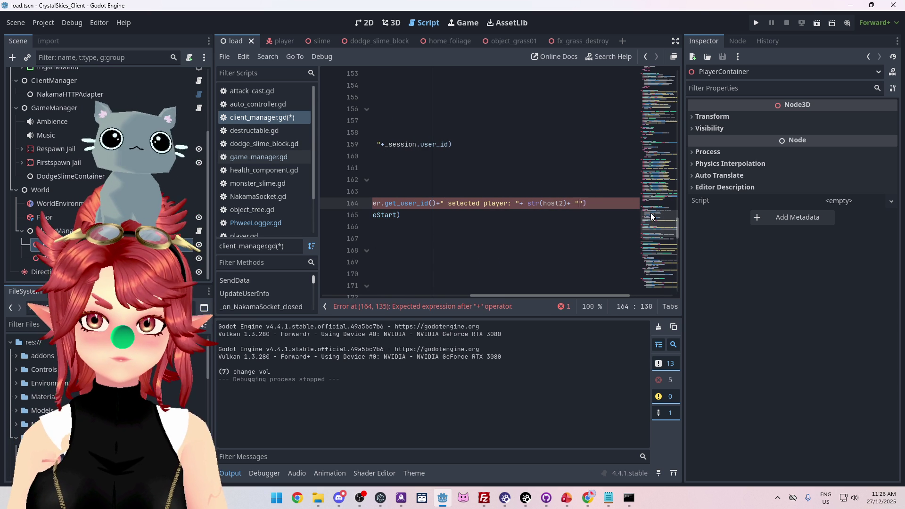
text( as sec)
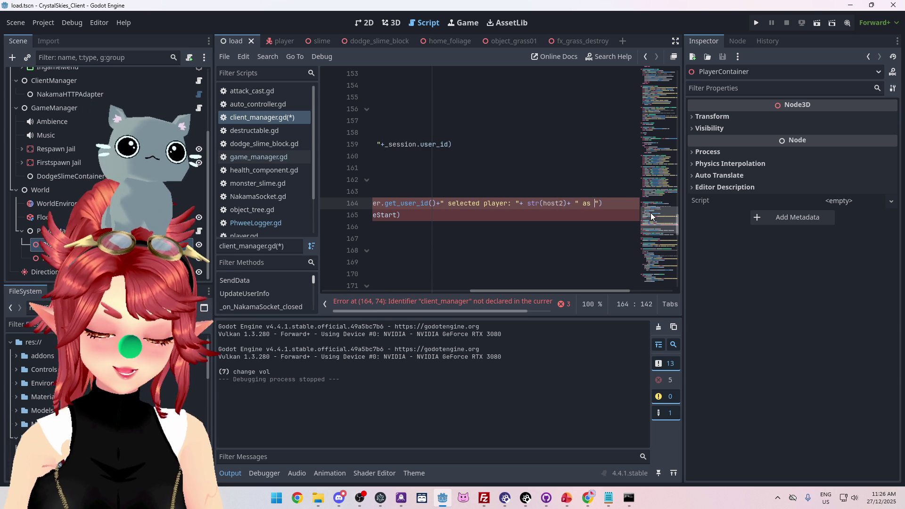
text(ondary host)
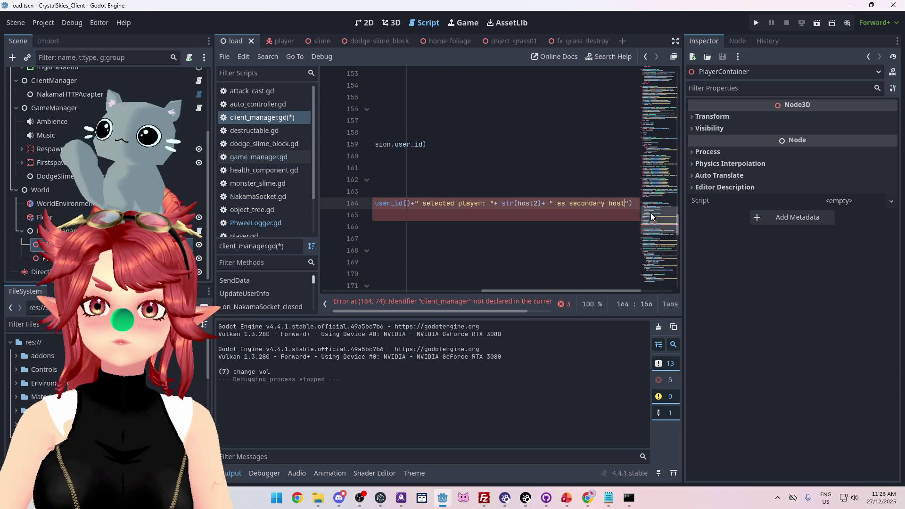
mouse_move(567, 291)
mouse_down()
mouse_move(461, 289)
mouse_move(469, 290)
mouse_up()
Fix line 164's error by deleting the undeclared client_manager. prefix.
click(533, 301)
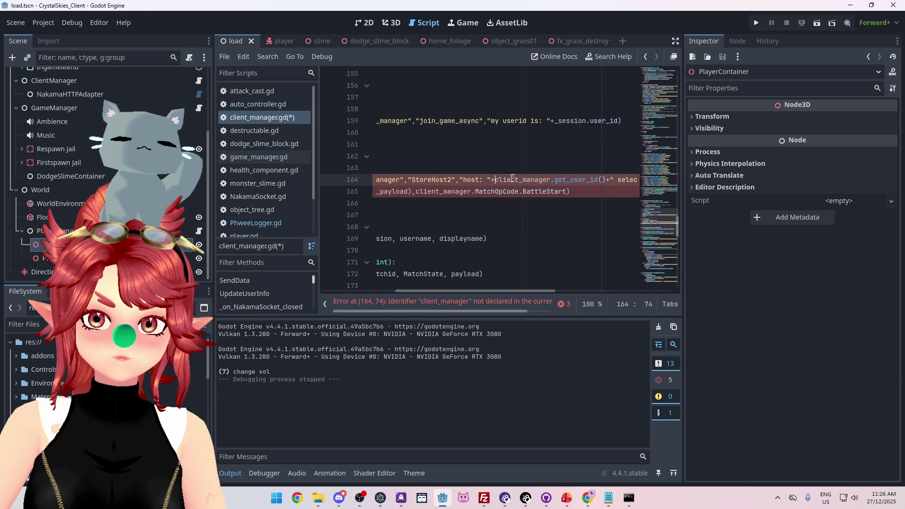
drag(496, 181, 554, 181)
key(BackSpace)
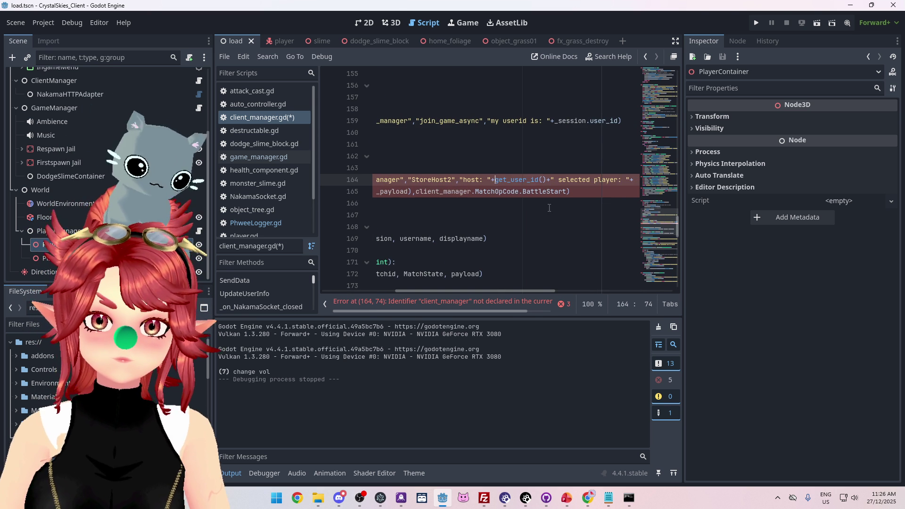
drag(523, 291, 390, 282)
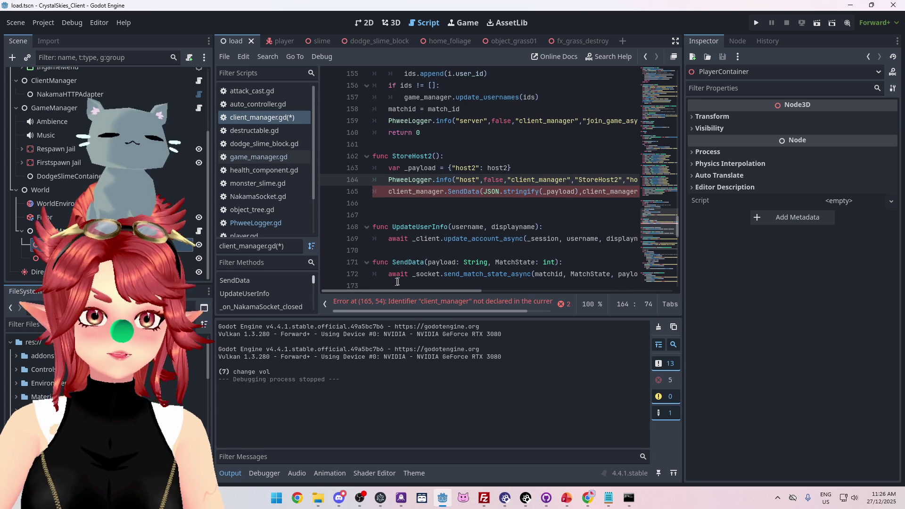
Delete the client_manager. prefix before SendData on line 165.
click(433, 191)
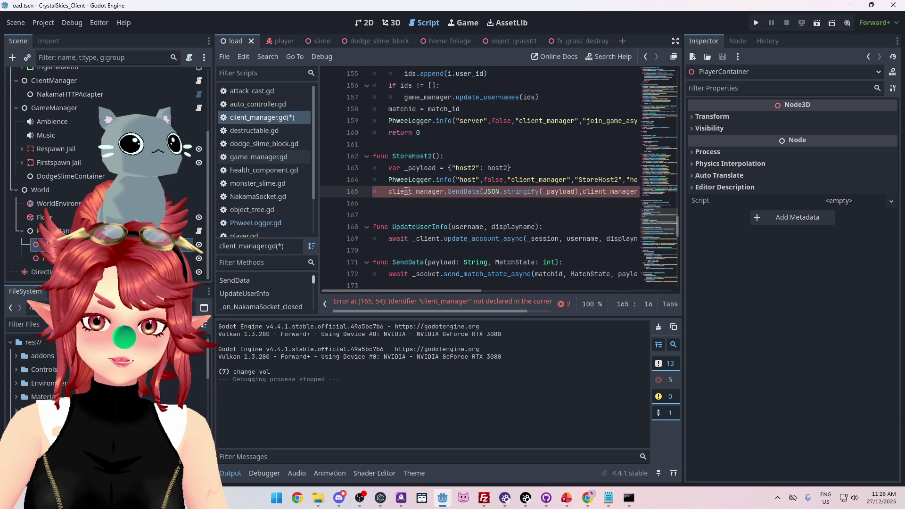
drag(389, 191, 446, 191)
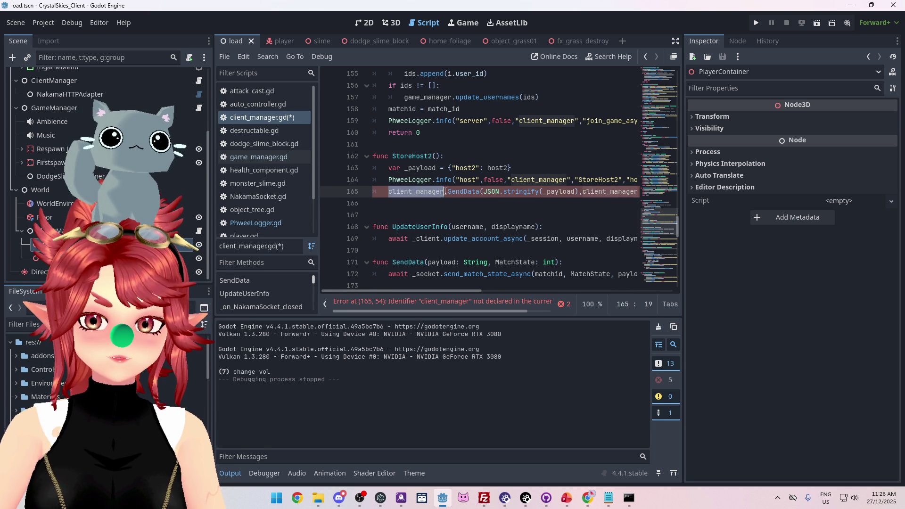
key(BackSpace)
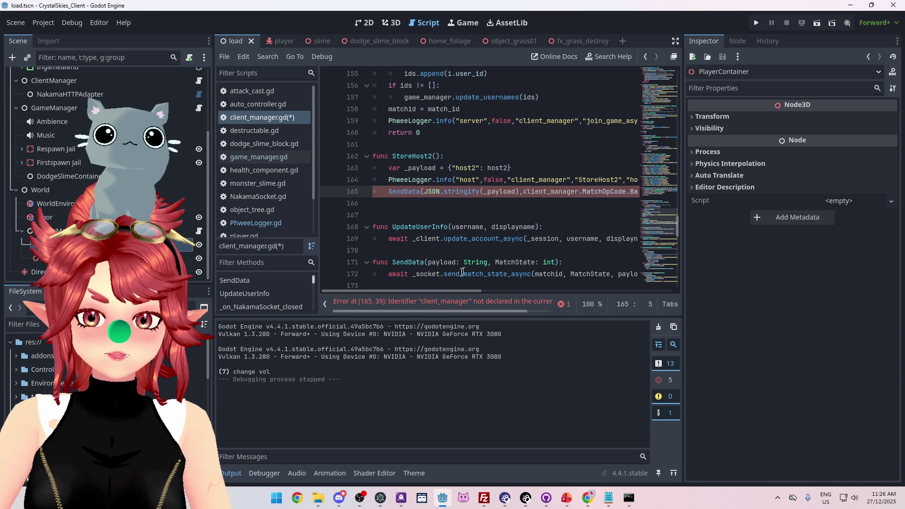
drag(453, 291, 489, 289)
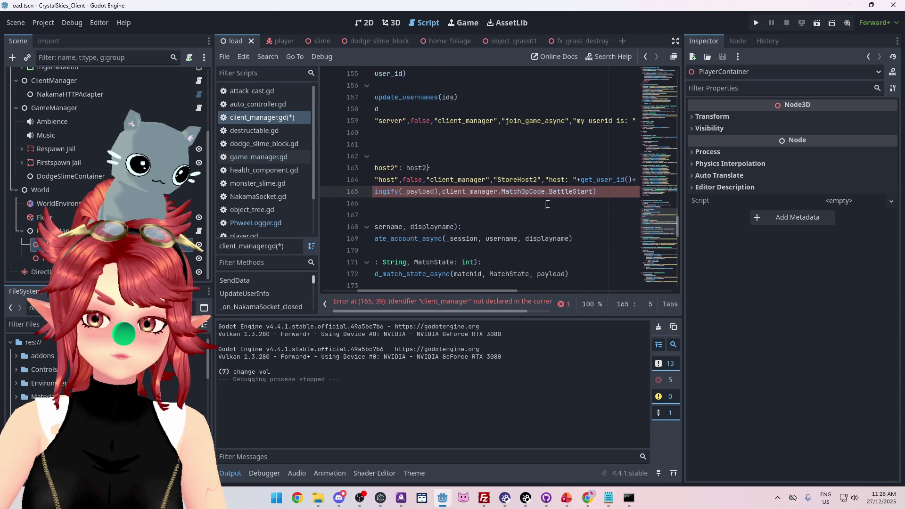
Change the op code from BattleStart to SetHost2, save, and drop client_manager. before MatchOpCode.
drag(592, 192, 548, 192)
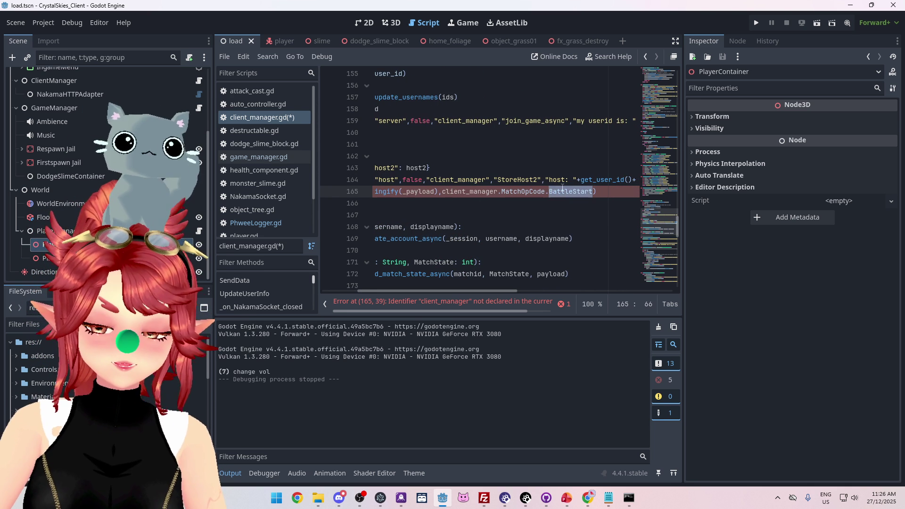
text(Host)
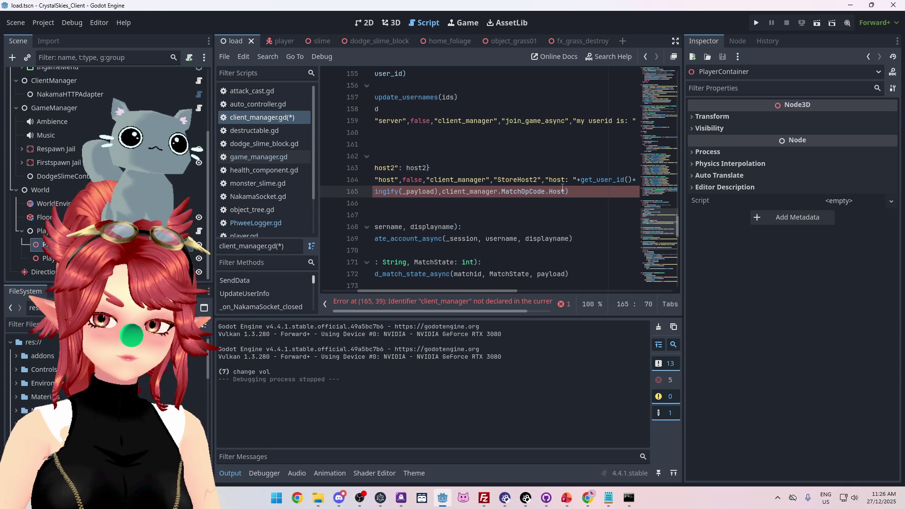
drag(549, 191, 565, 192)
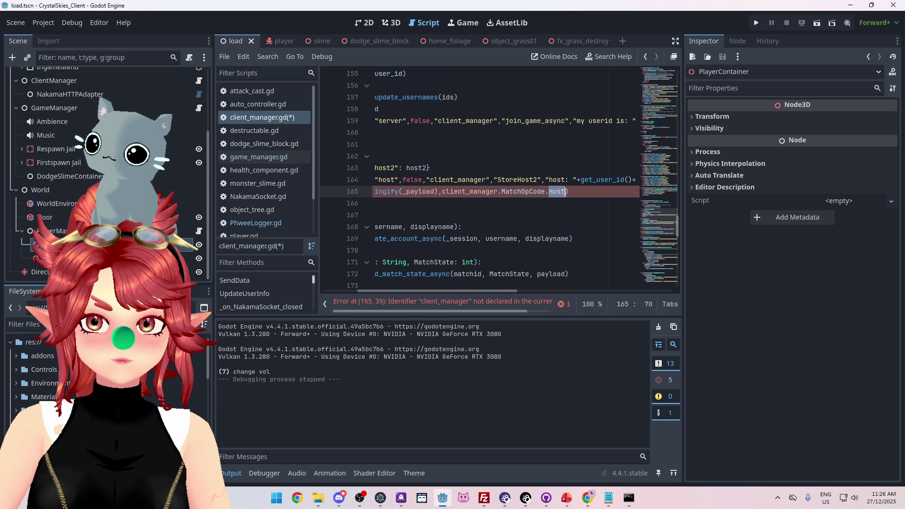
text(SetHost2)
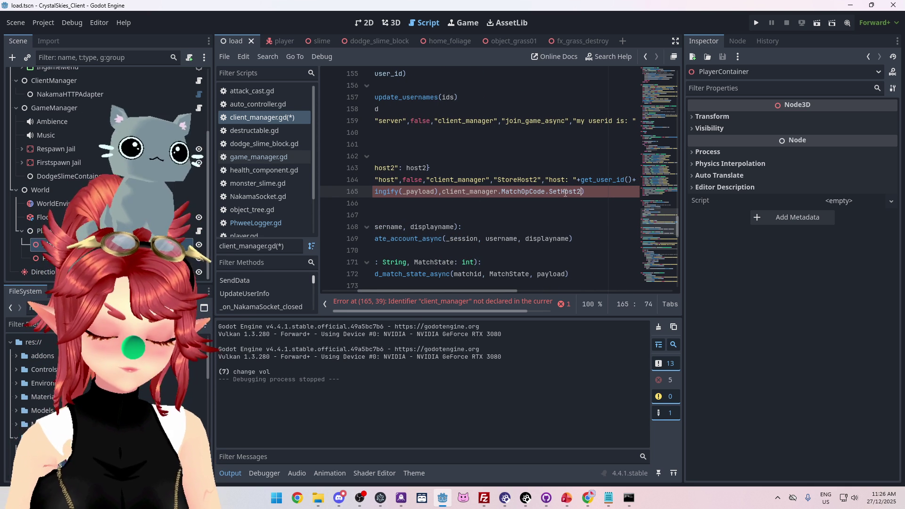
scroll(494, 291, left, 5)
key(ctrl+s)
scroll(464, 290, right, 1)
drag(517, 191, 576, 192)
key(BackSpace)
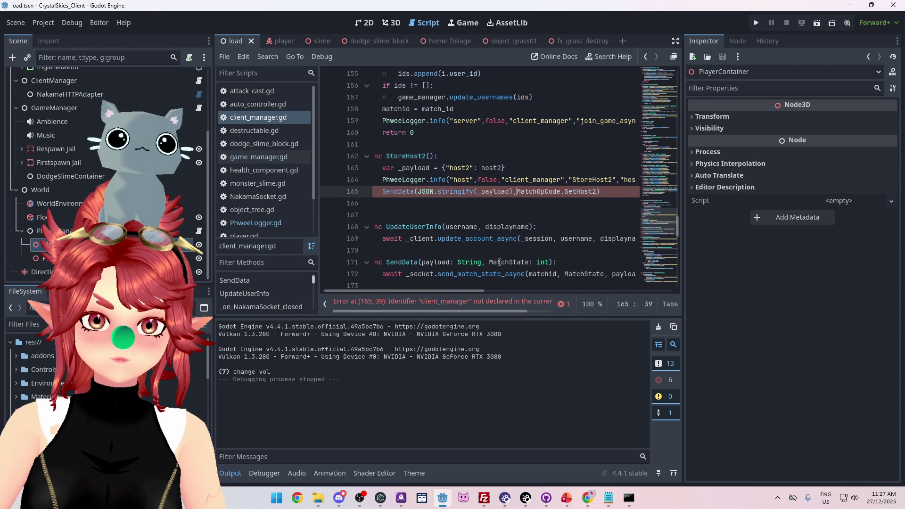
Insert a SetHost2 entry after DamageTree in the MatchOpCode enum and save.
click(532, 167)
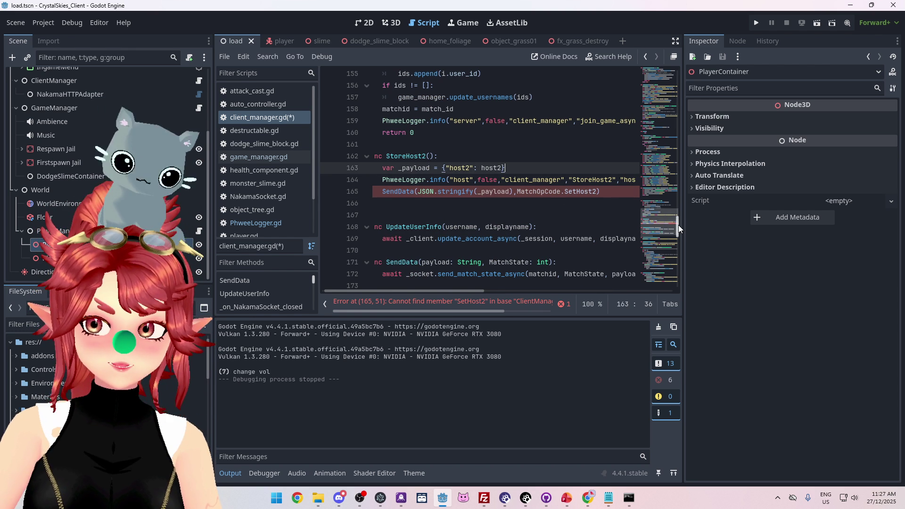
scroll(678, 177, up, 3)
mouse_move(678, 177)
mouse_down()
mouse_move(674, 89)
mouse_move(674, 97)
mouse_up()
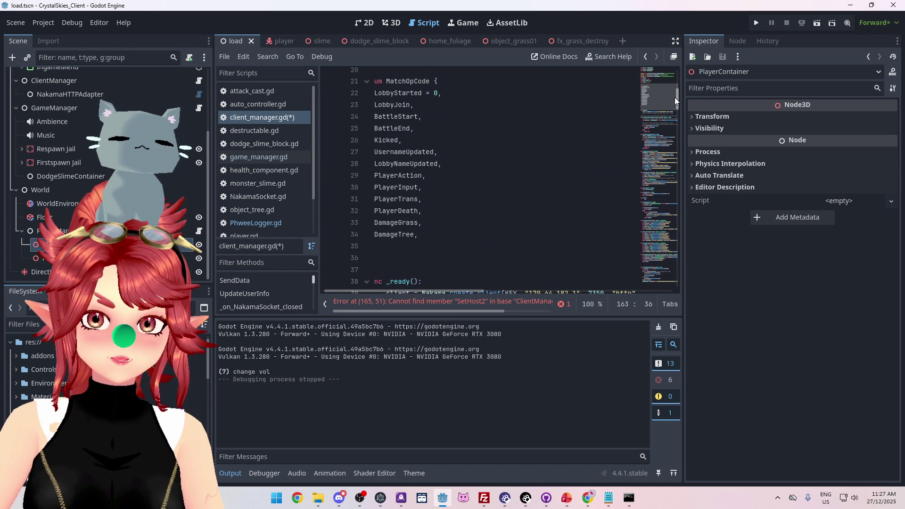
click(449, 233)
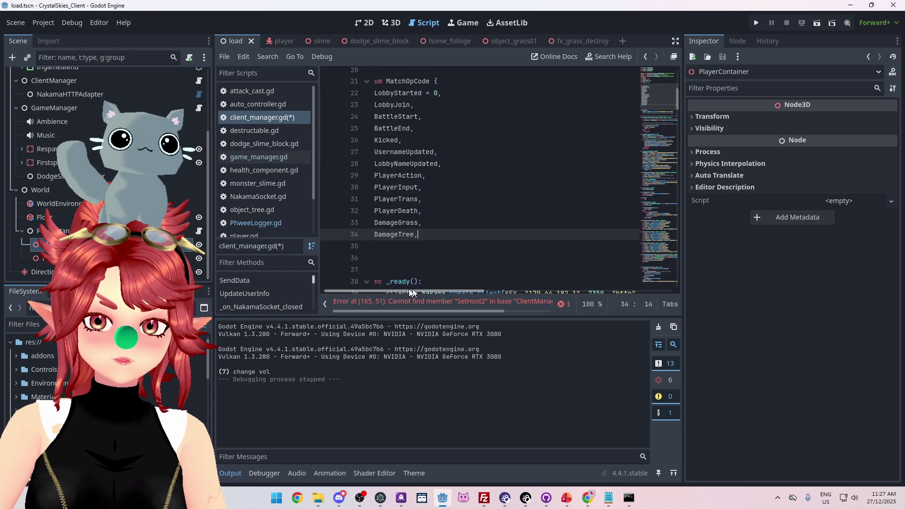
key(Return)
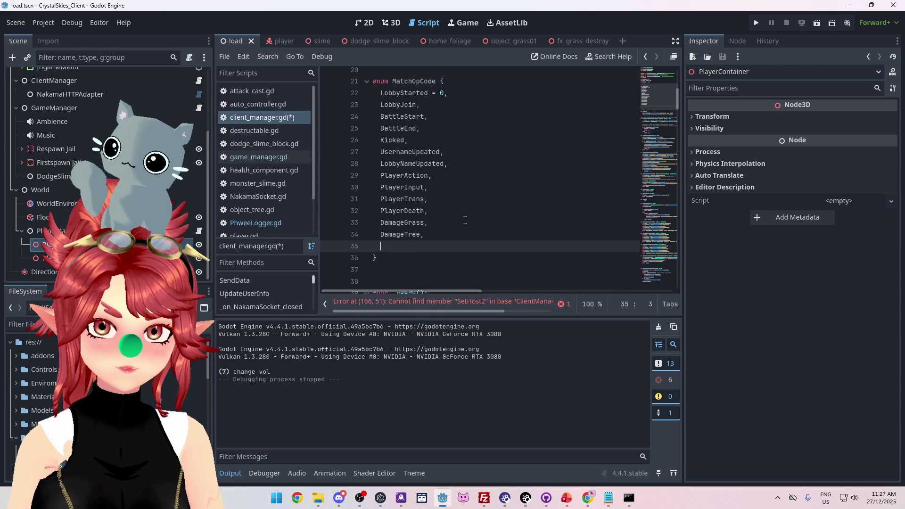
text(etHost2)
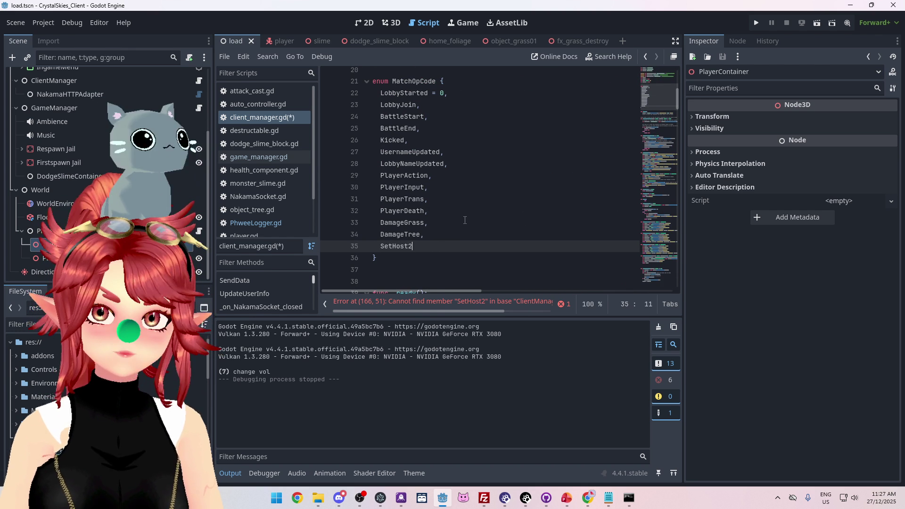
key(ctrl+s)
mouse_move(678, 155)
mouse_down()
mouse_move(658, 284)
mouse_move(662, 238)
mouse_up()
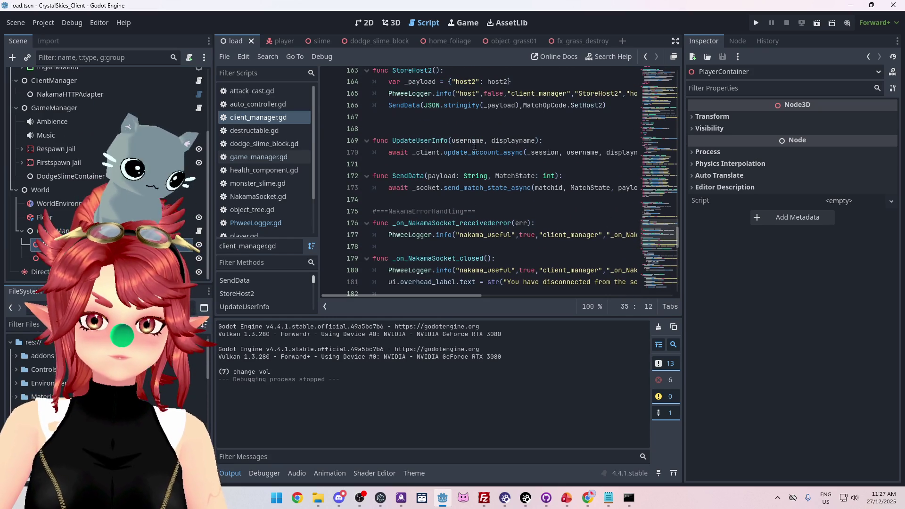
scroll(517, 197, down, 1)
Delete the empty line after the StoreHost2 function and save the script.
click(426, 187)
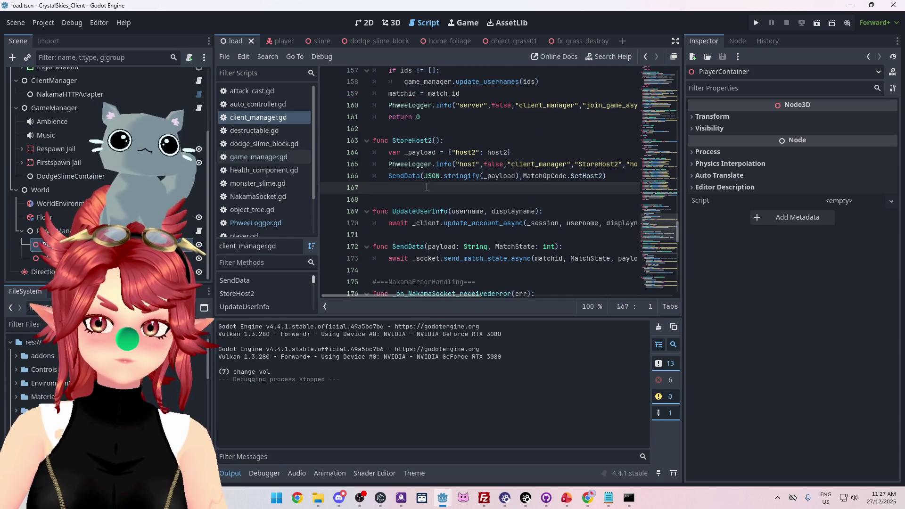
key(BackSpace)
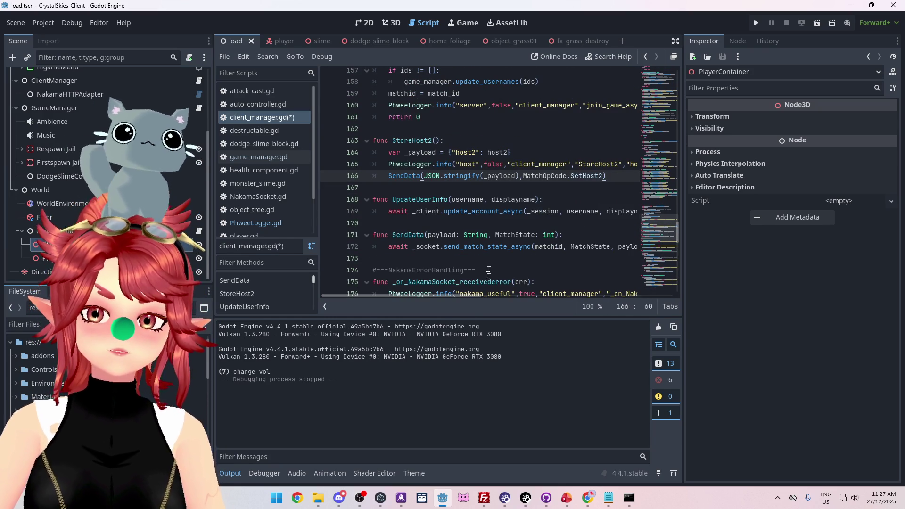
mouse_move(428, 296)
mouse_down()
mouse_move(448, 296)
mouse_move(422, 291)
mouse_up()
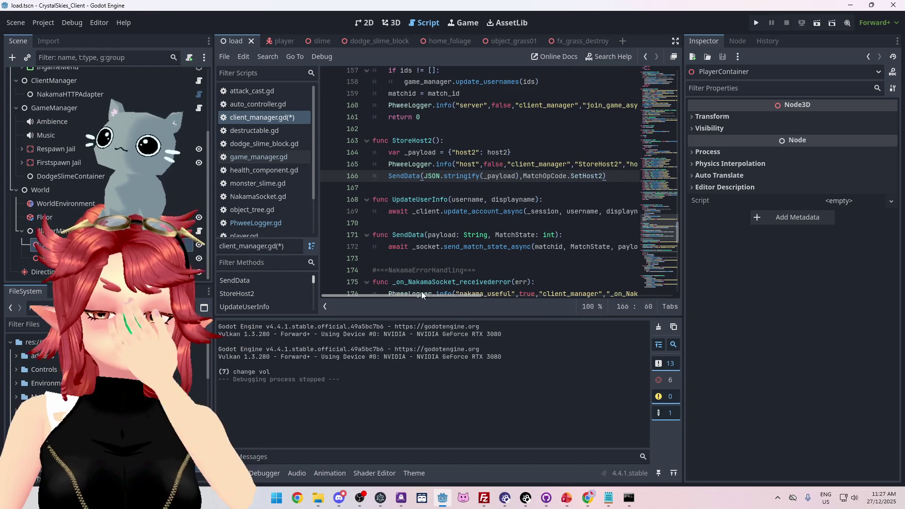
click(453, 140)
key(ctrl+s)
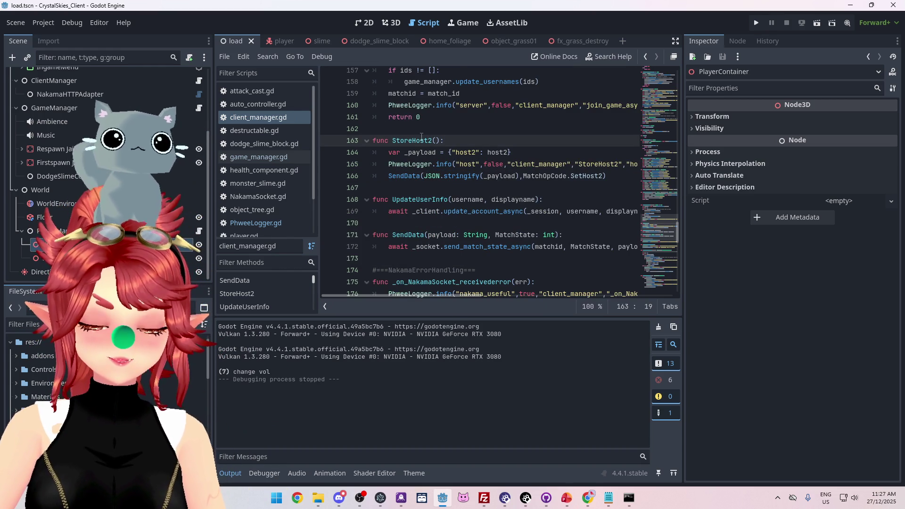
Add a StoreHost2() call after the join-branch host2 assignment on line 192.
scroll(450, 190, up, 2)
scroll(424, 151, down, 3)
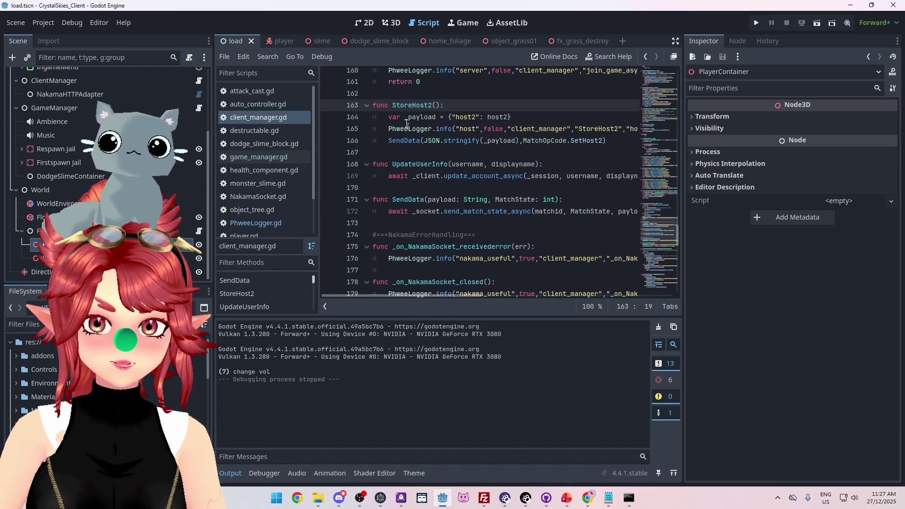
drag(395, 105, 439, 105)
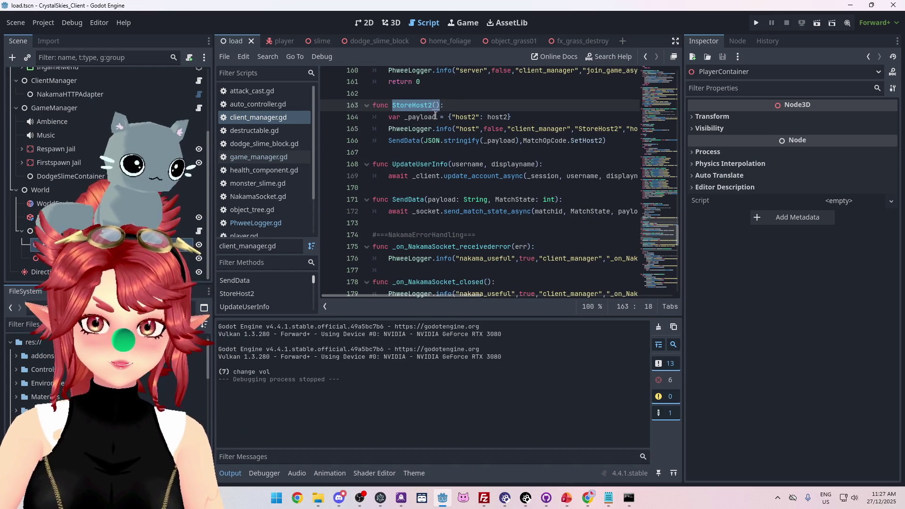
scroll(467, 198, down, 9)
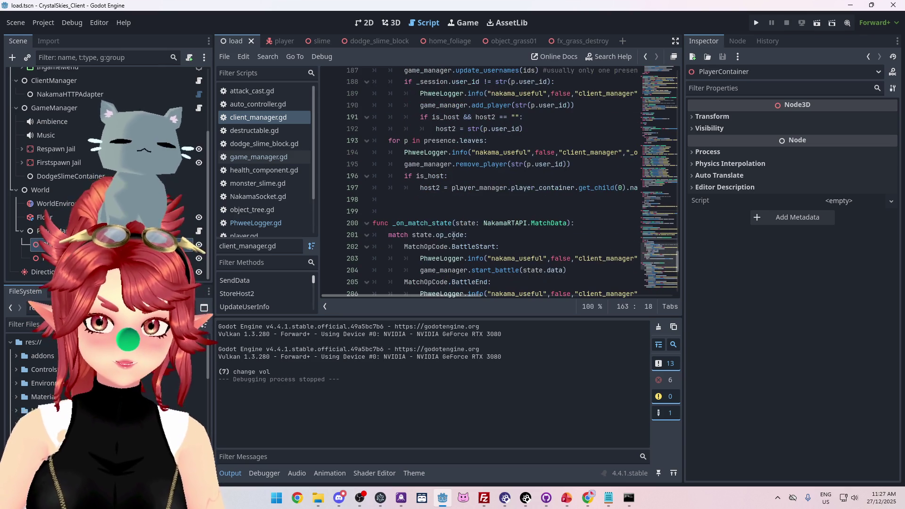
scroll(454, 236, up, 2)
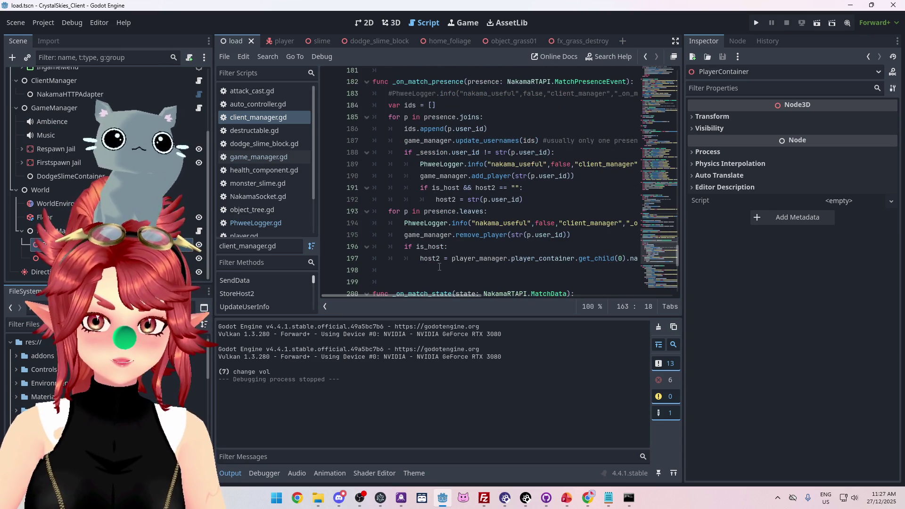
scroll(439, 264, up, 11)
scroll(441, 248, down, 1)
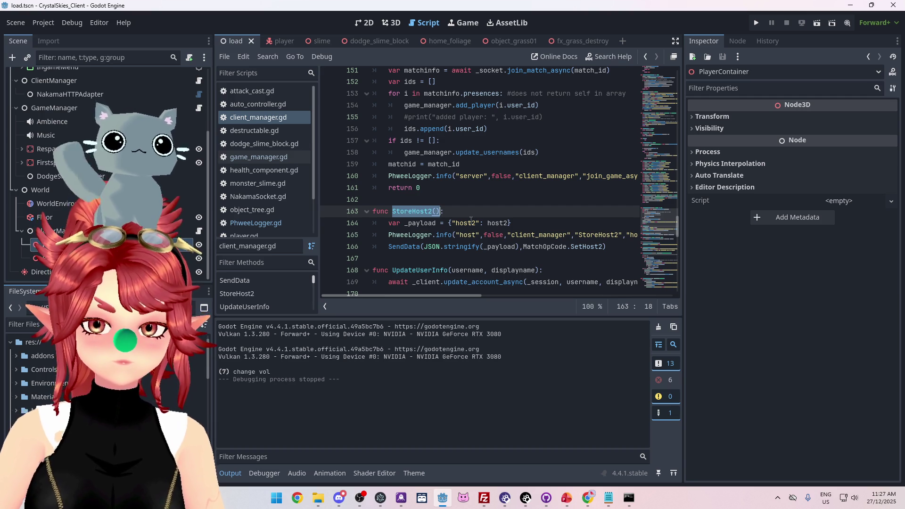
scroll(471, 221, down, 1)
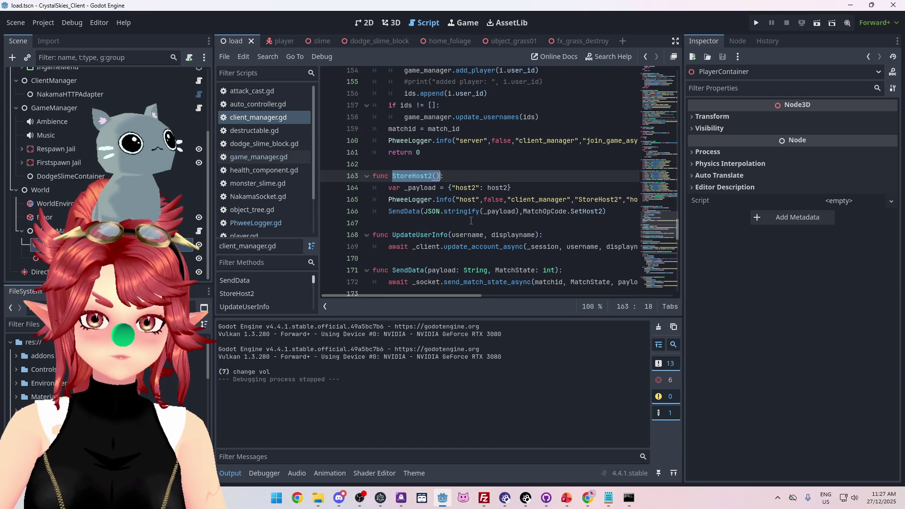
scroll(471, 221, down, 11)
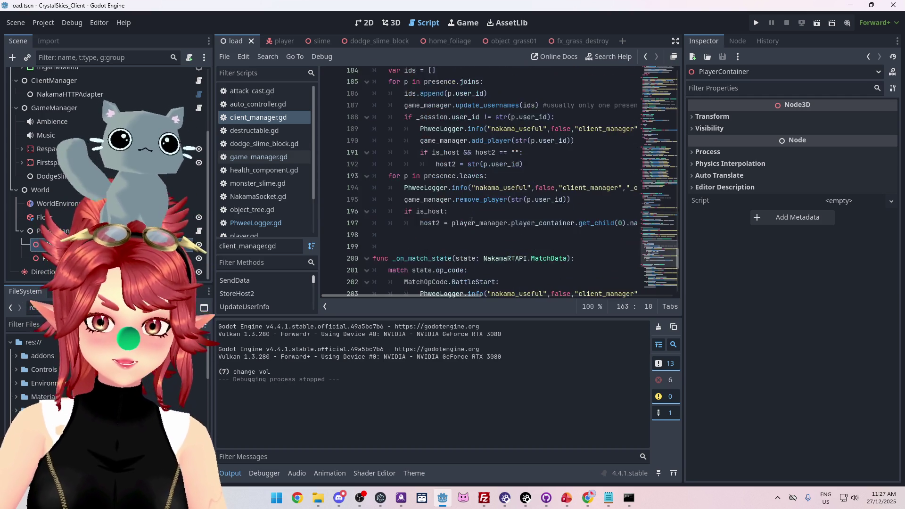
click(545, 128)
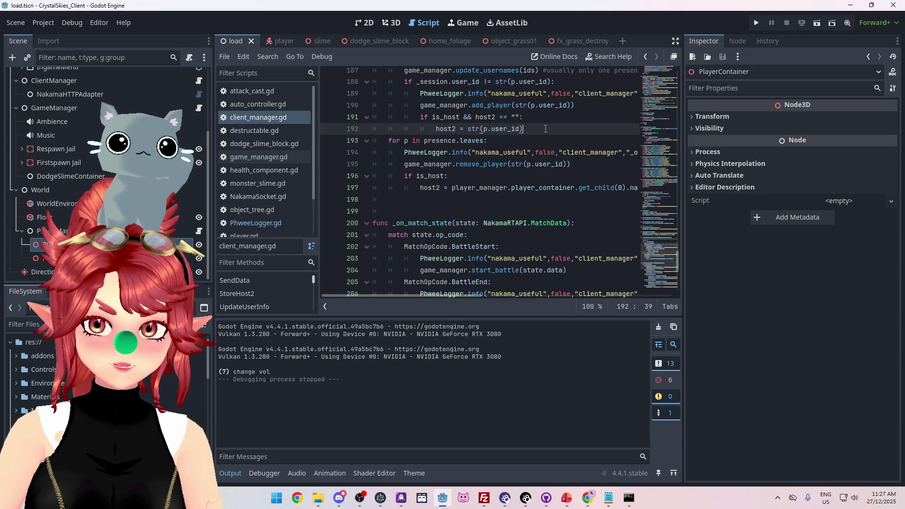
key(Return)
text(StoreHost2())
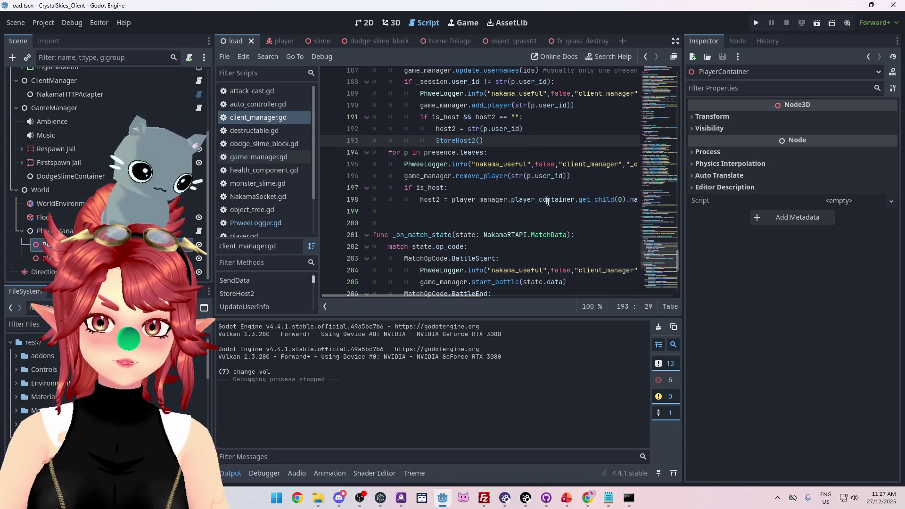
Add a StoreHost2() call after the leave-branch host2 assignment and save client_manager.gd.
click(391, 210)
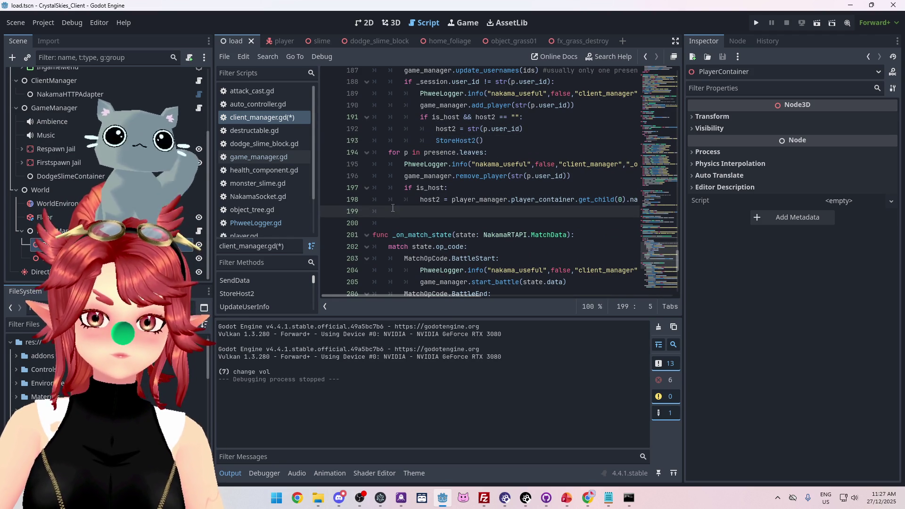
key(Up)
key(End)
key(Return)
text(StoreHost2())
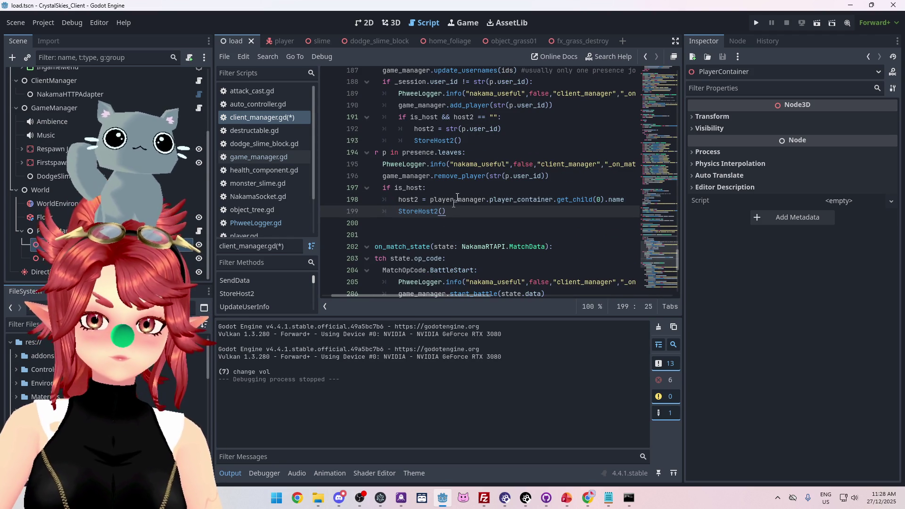
scroll(456, 295, left, 2)
click(505, 175)
key(ctrl+s)
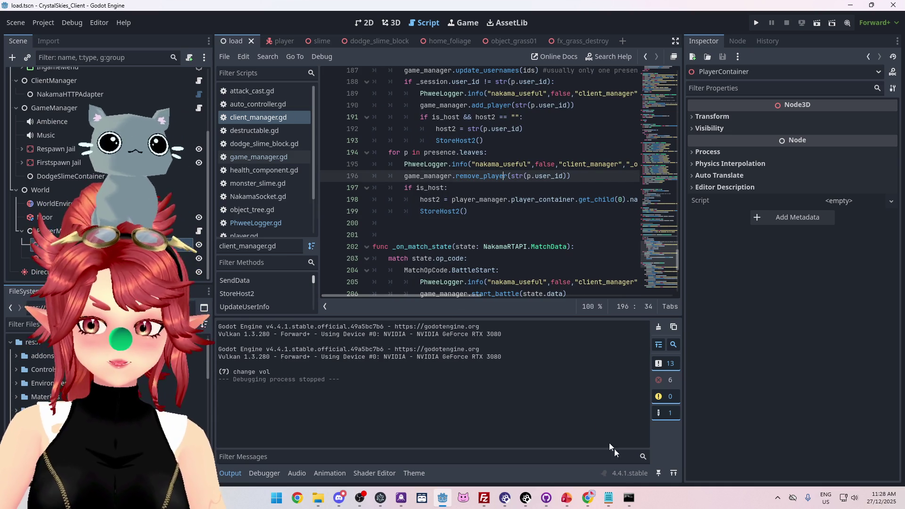
click(612, 498)
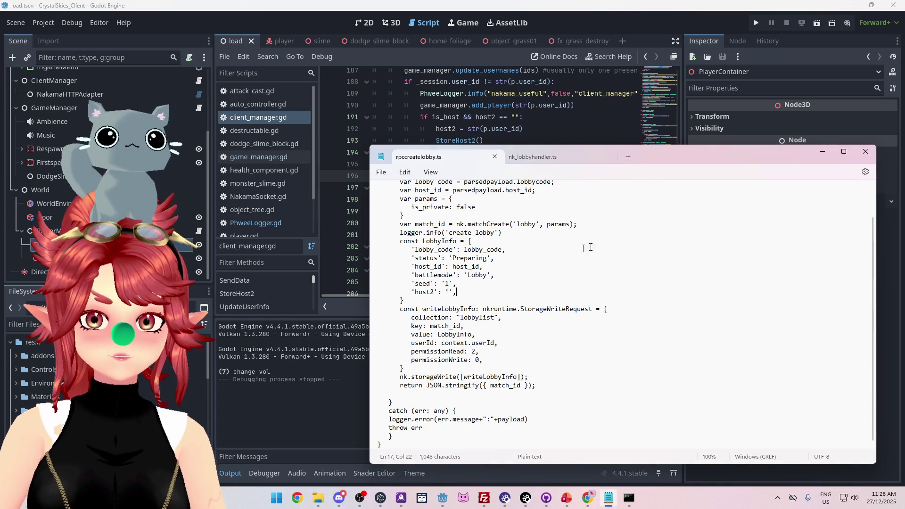
scroll(873, 354, up, 5)
click(549, 159)
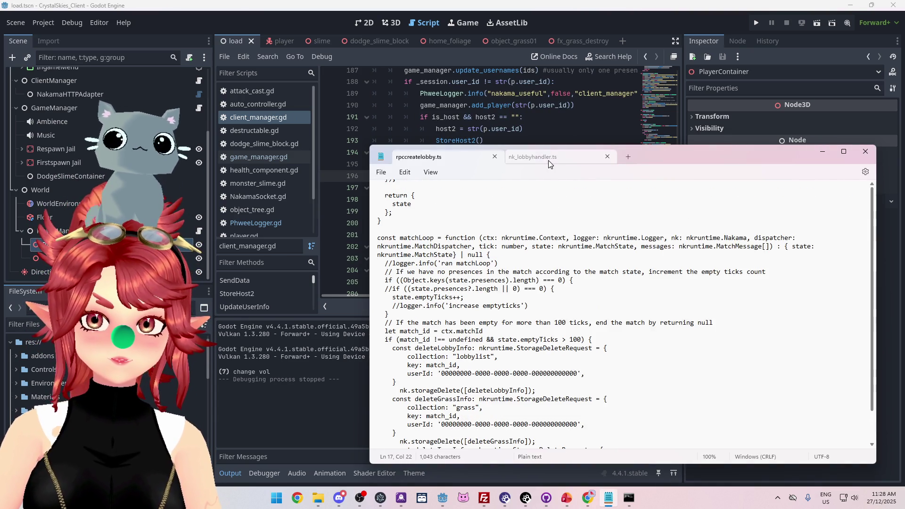
scroll(871, 264, up, 2)
scroll(872, 241, up, 15)
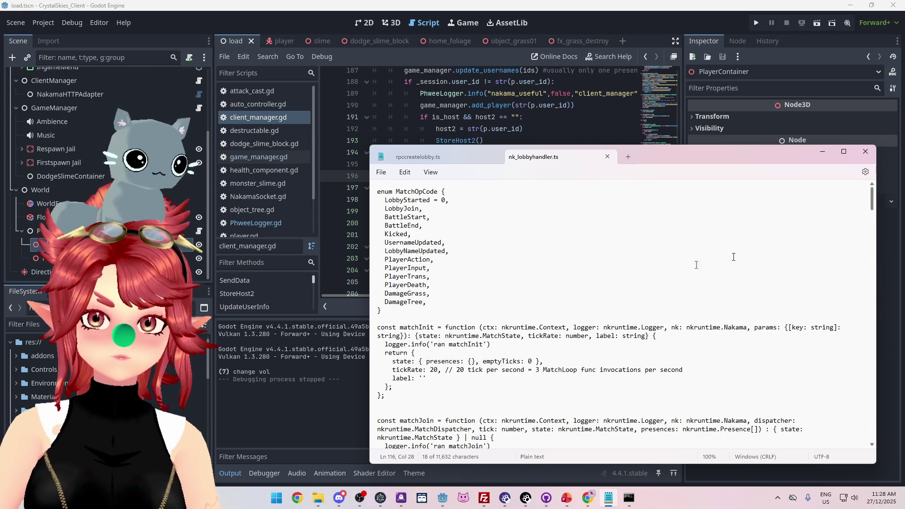
click(478, 301)
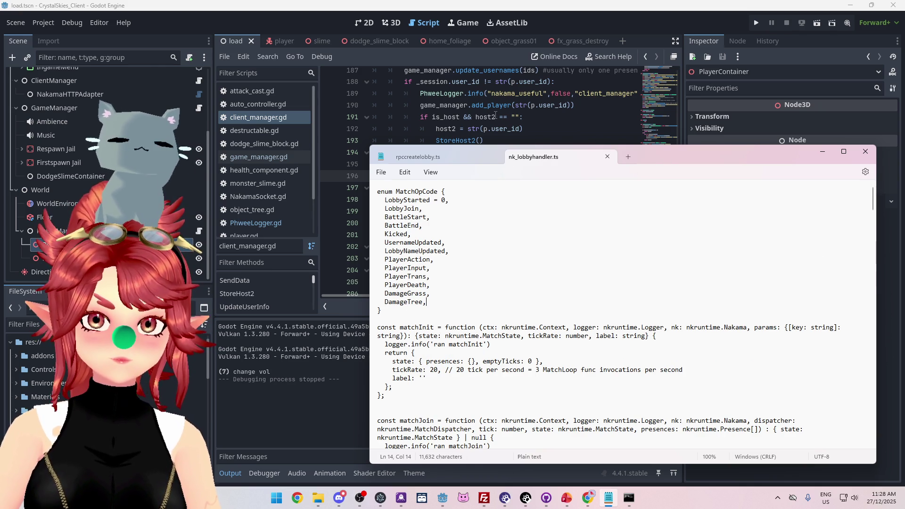
scroll(495, 117, up, 6)
scroll(496, 117, up, 2)
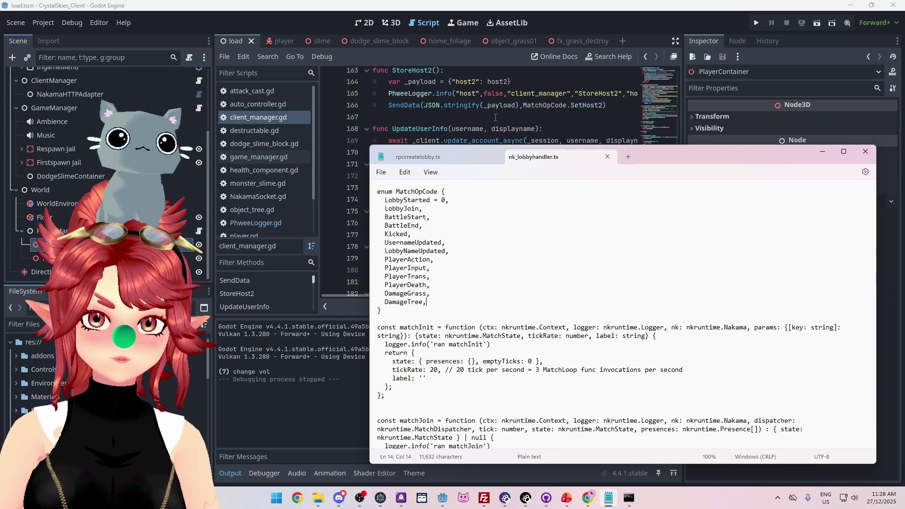
scroll(528, 111, up, 1)
scroll(538, 115, down, 1)
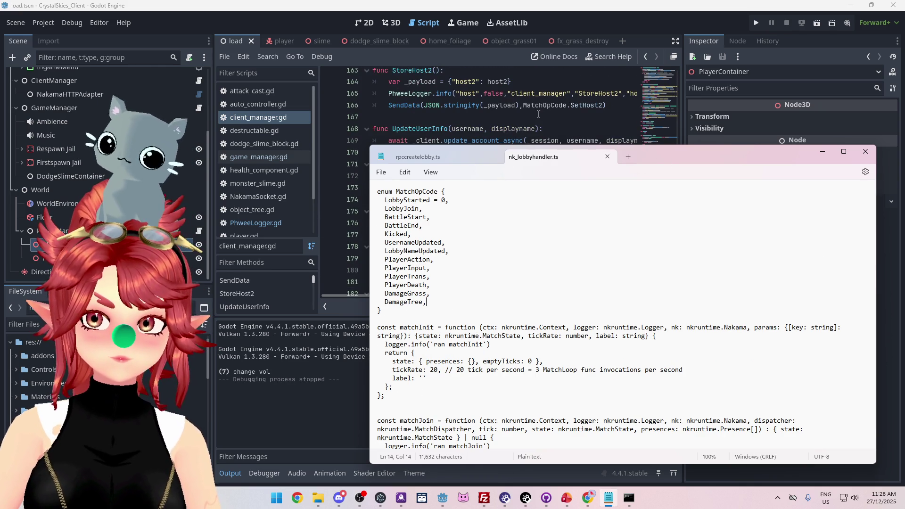
click(564, 114)
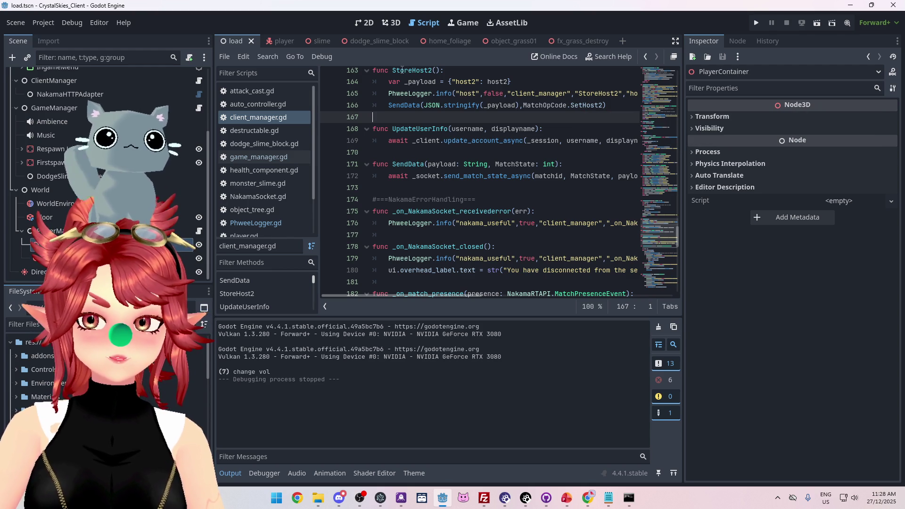
Rename the function declaration from StoreHost2 to SetHost2.
scroll(407, 90, up, 1)
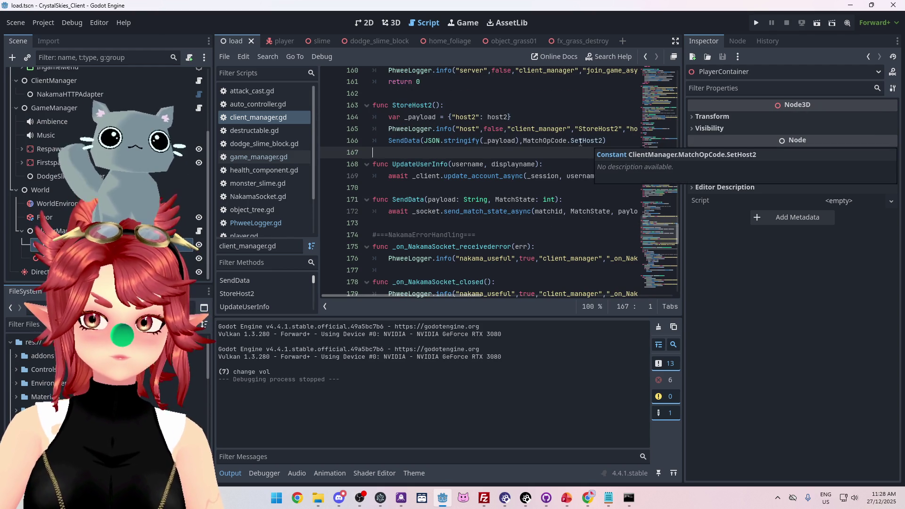
mouse_move(580, 143)
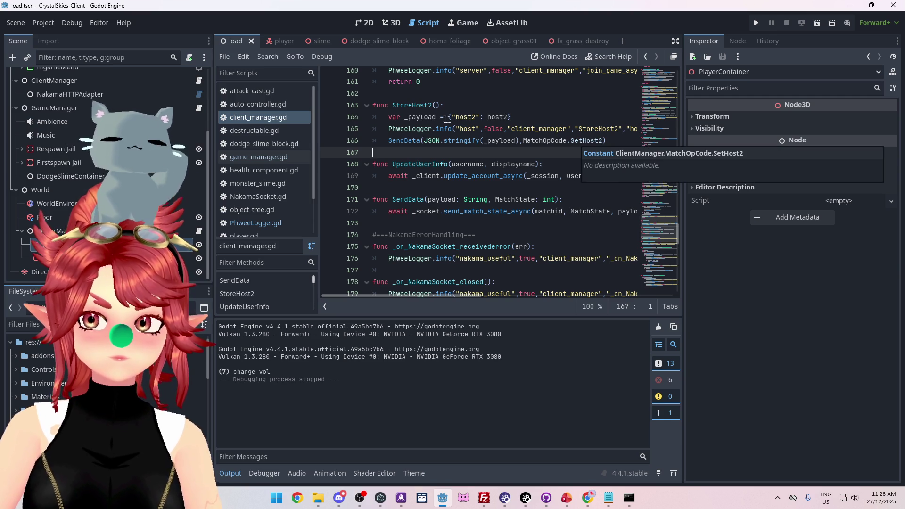
drag(393, 105, 412, 107)
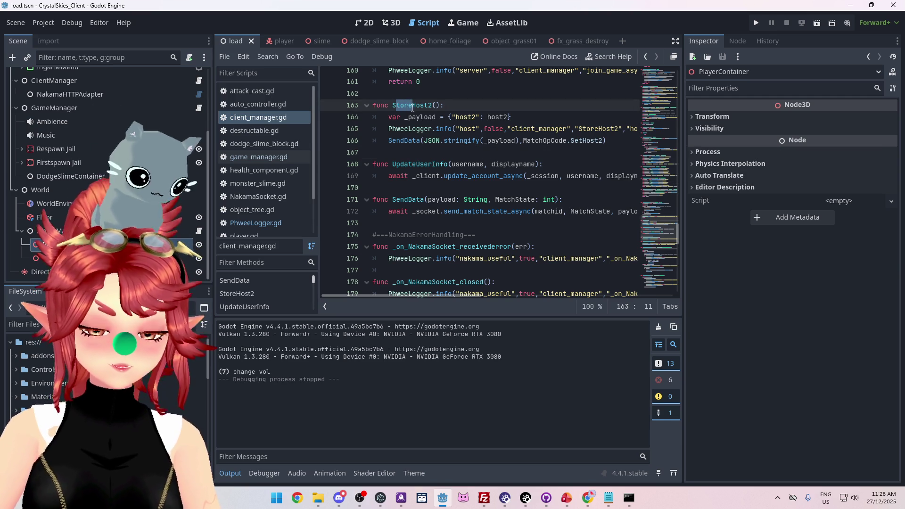
text(Set)
click(441, 240)
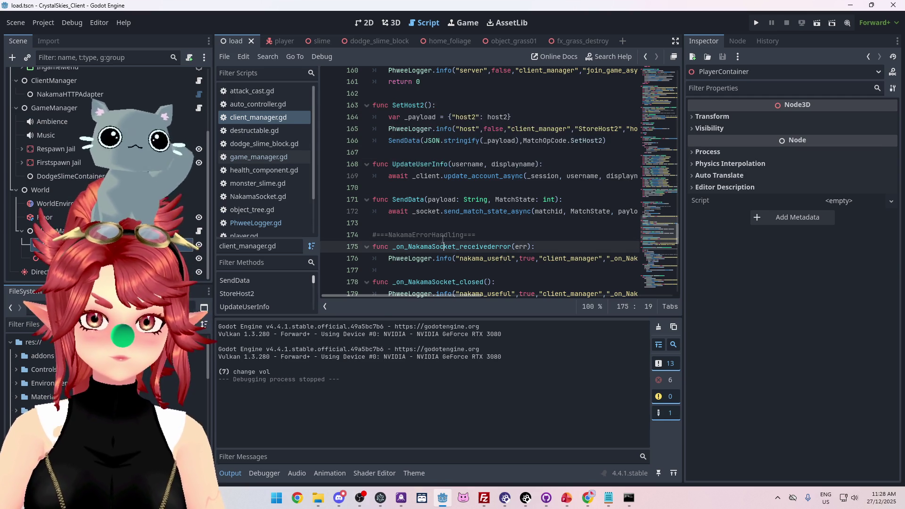
Change the StoreHost2 calls on lines 193 and 199 to SetHost2 and save.
scroll(440, 221, down, 7)
drag(435, 212, 460, 212)
text(Set)
drag(420, 282, 439, 284)
text(Set)
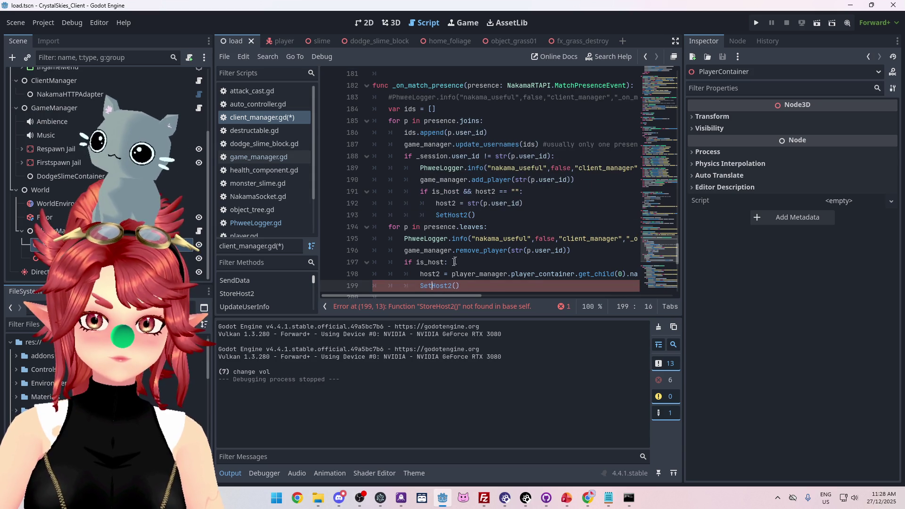
click(470, 170)
key(ctrl+s)
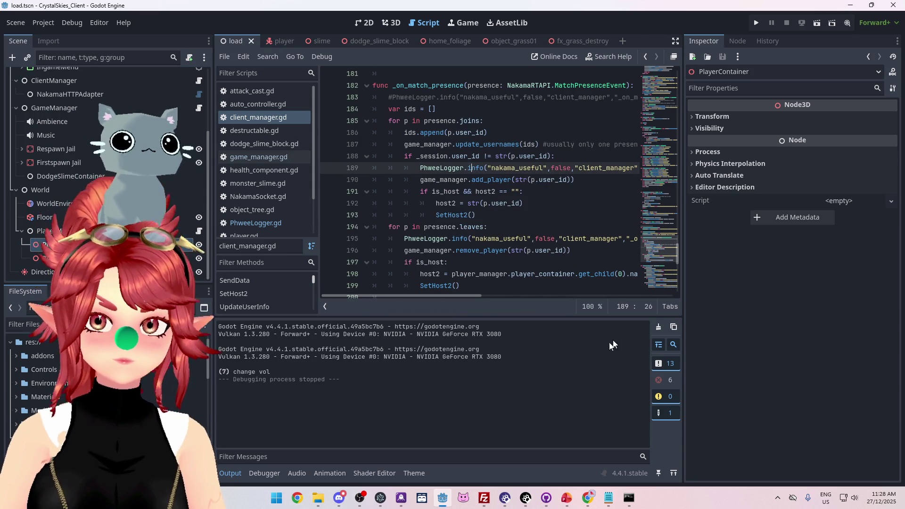
Bring nk_lobbyhandler.ts in Notepad to the front.
mouse_move(611, 500)
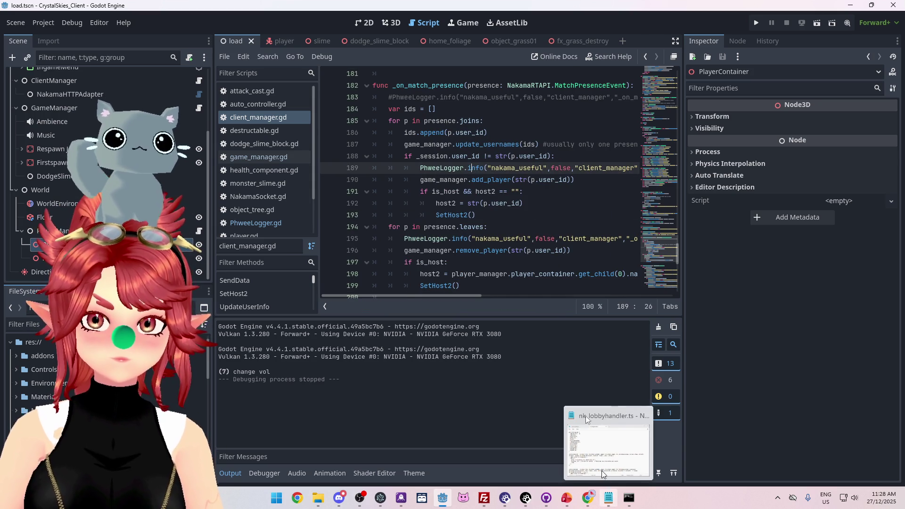
scroll(525, 234, up, 5)
scroll(525, 234, up, 2)
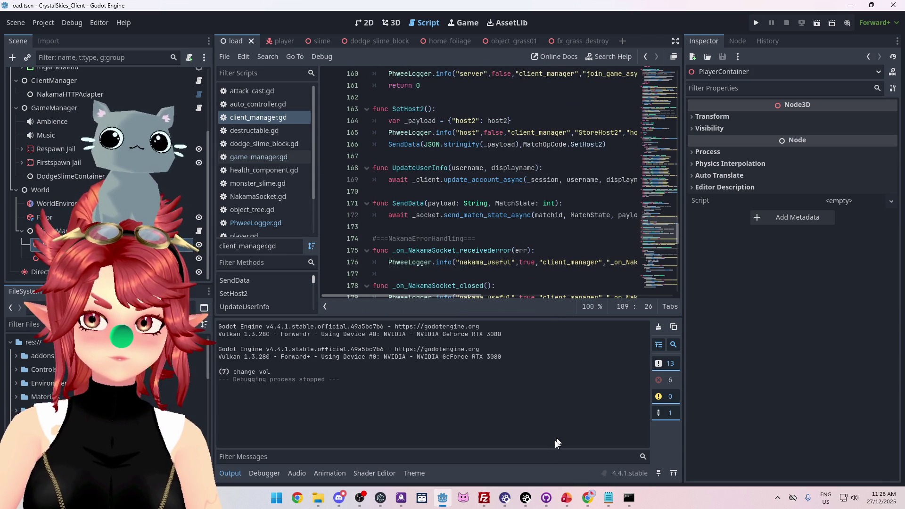
click(608, 498)
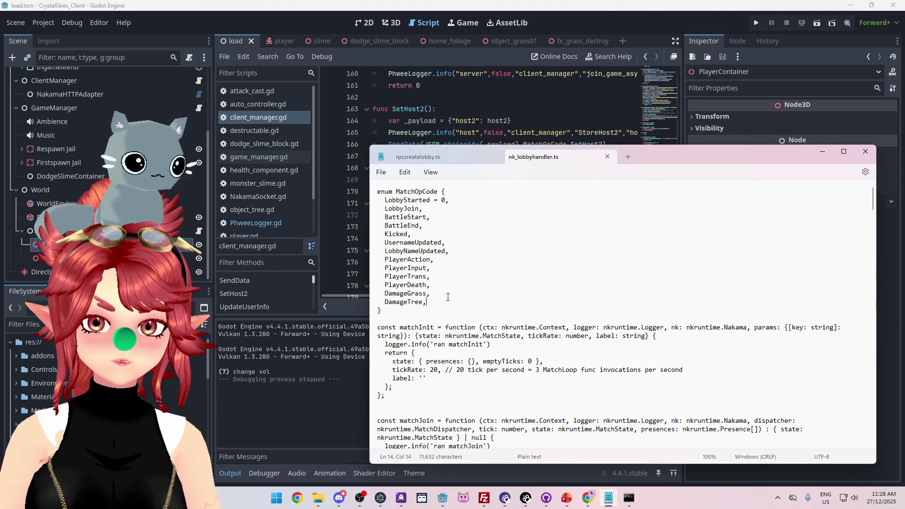
Add SetHost2 to the MatchOpCode enum after DamageTree, and reposition the Notepad window.
key(Return)
text(SetHost2,)
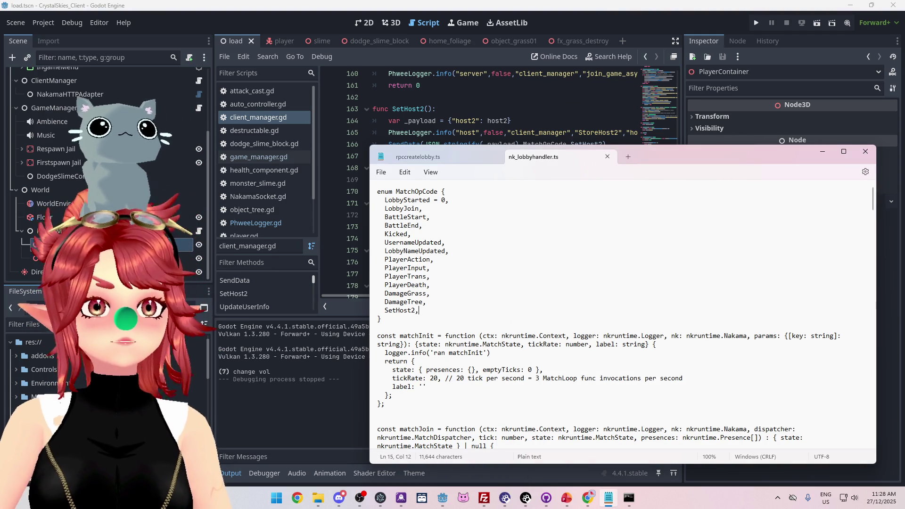
click(548, 303)
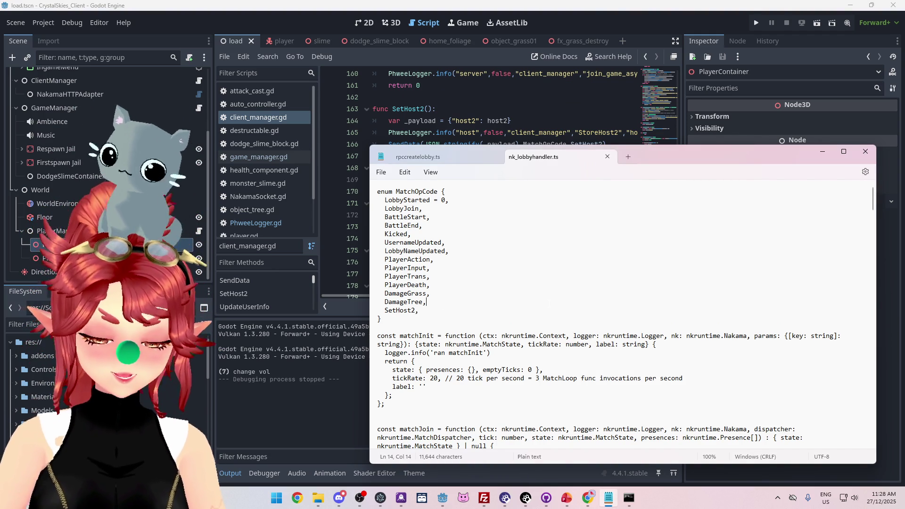
scroll(548, 303, down, 10)
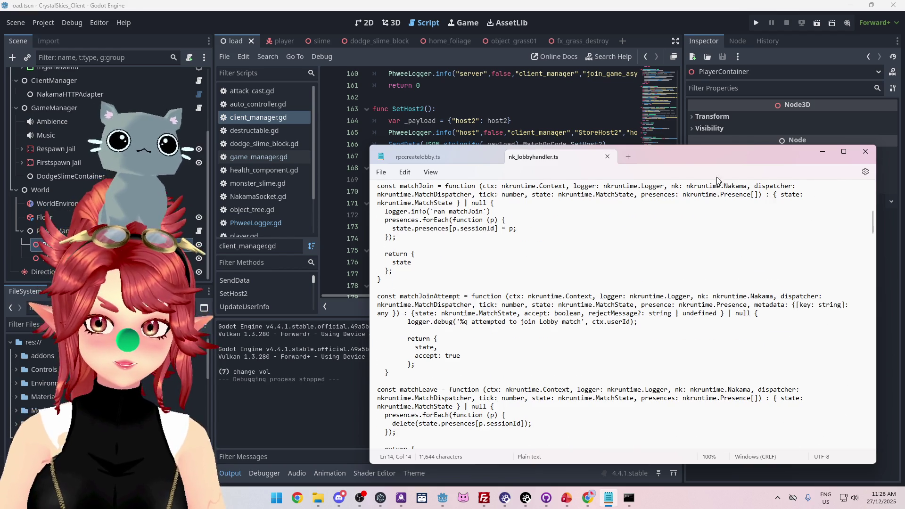
drag(688, 155, 665, 86)
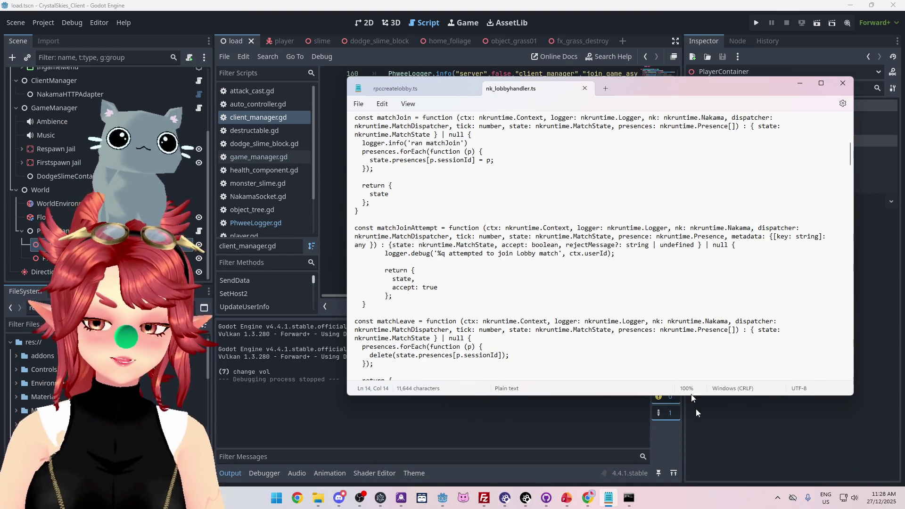
Search Google for "define netcode" in a new browser tab.
mouse_move(587, 498)
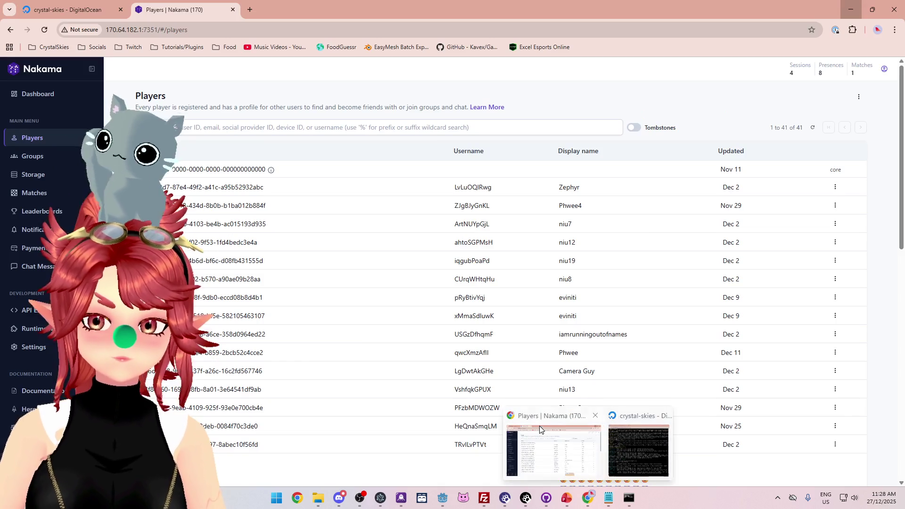
click(539, 429)
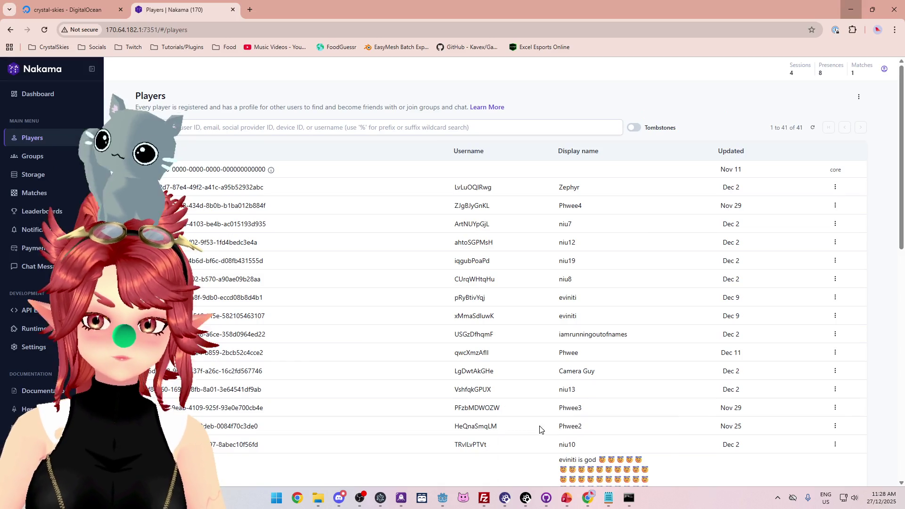
click(246, 10)
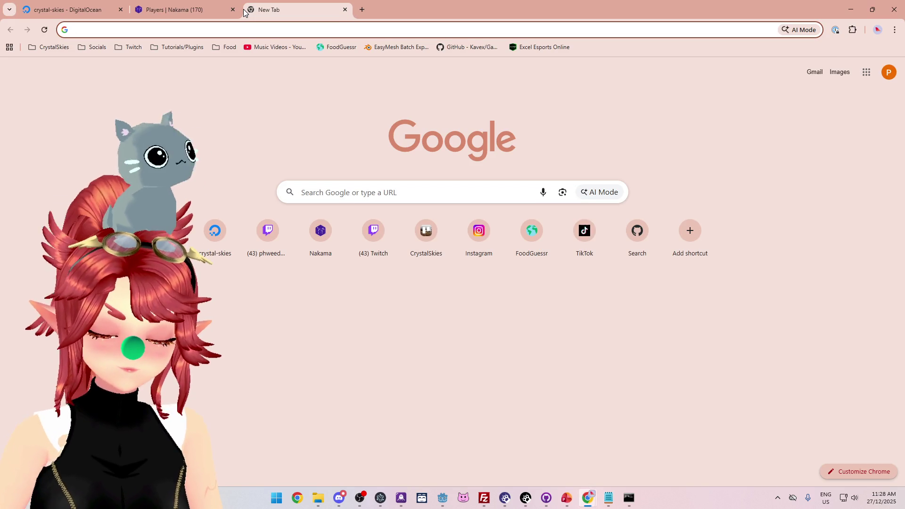
text(define netcode)
key(Return)
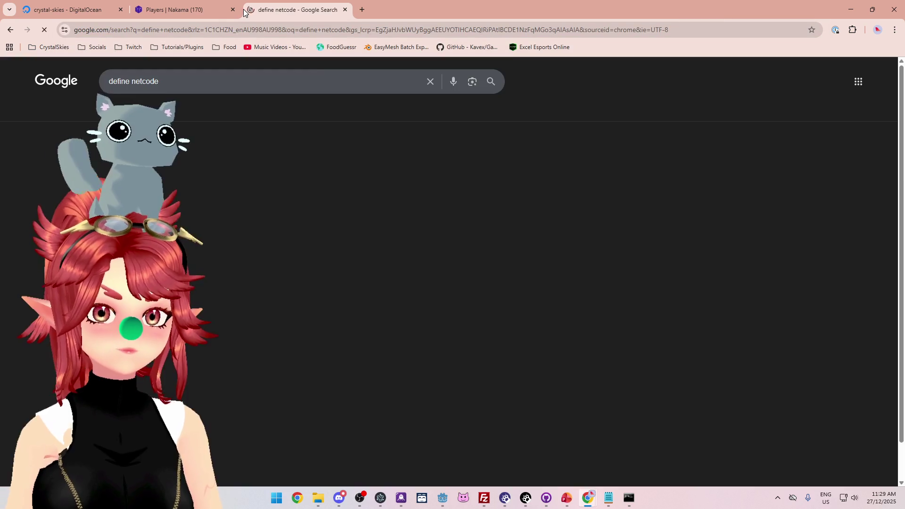
Highlight key phrases in the netcode AI overview, then minimize the browser.
drag(237, 153, 345, 153)
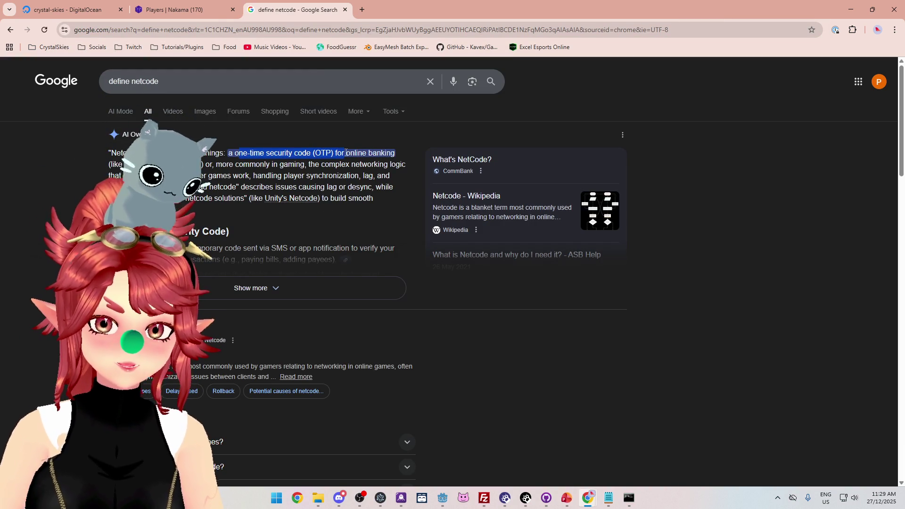
drag(217, 164, 387, 164)
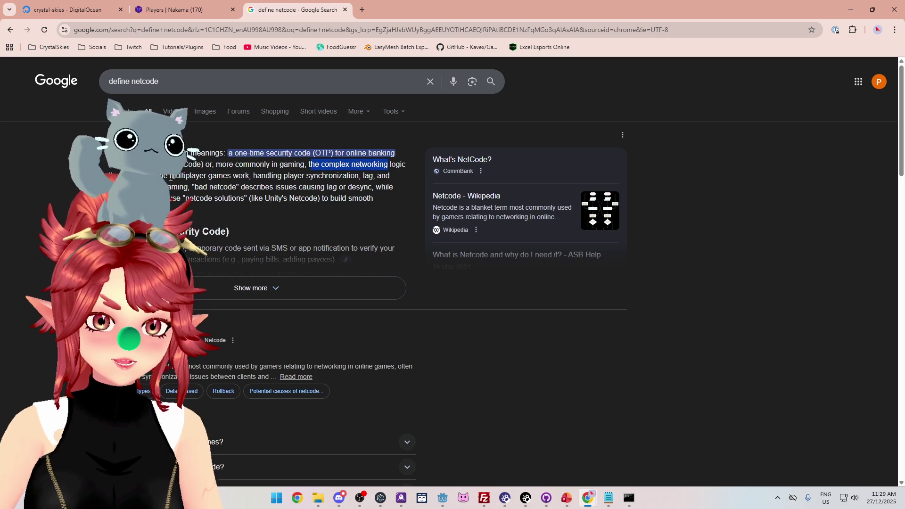
click(235, 175)
double_click(234, 175)
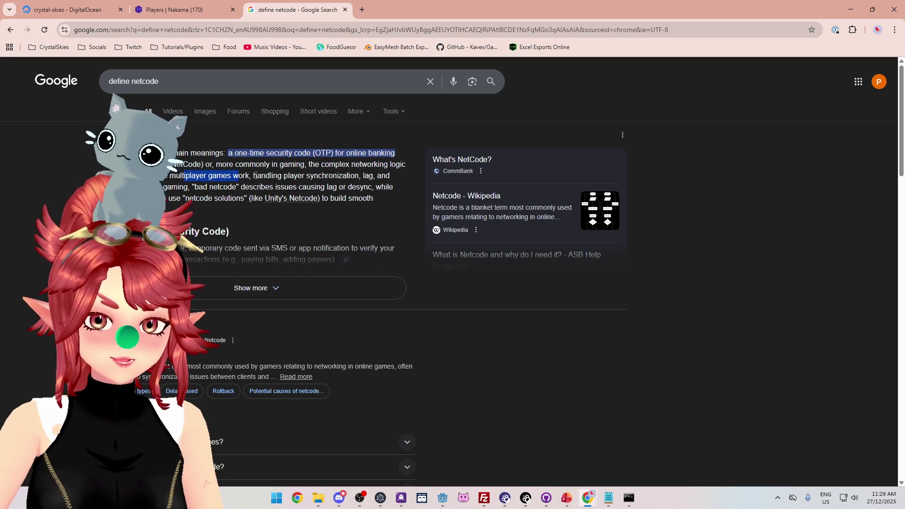
double_click(266, 175)
drag(281, 175, 368, 175)
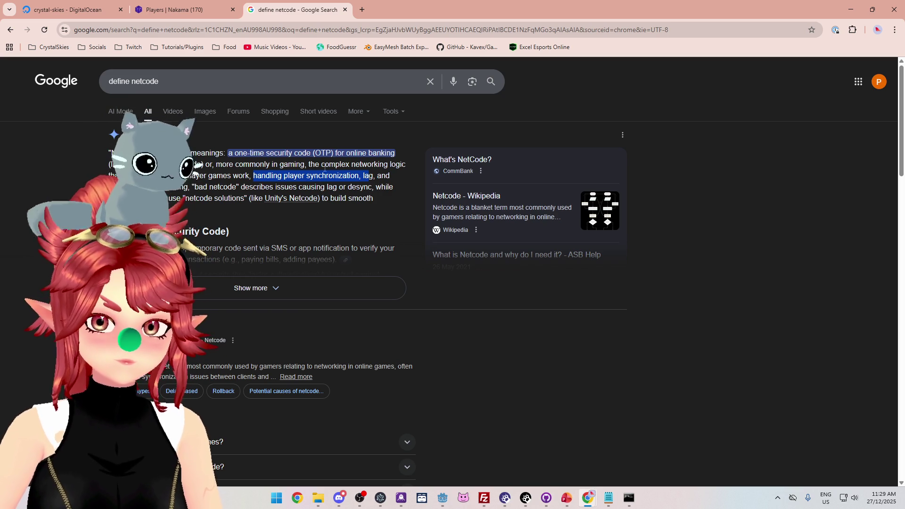
drag(142, 176, 248, 175)
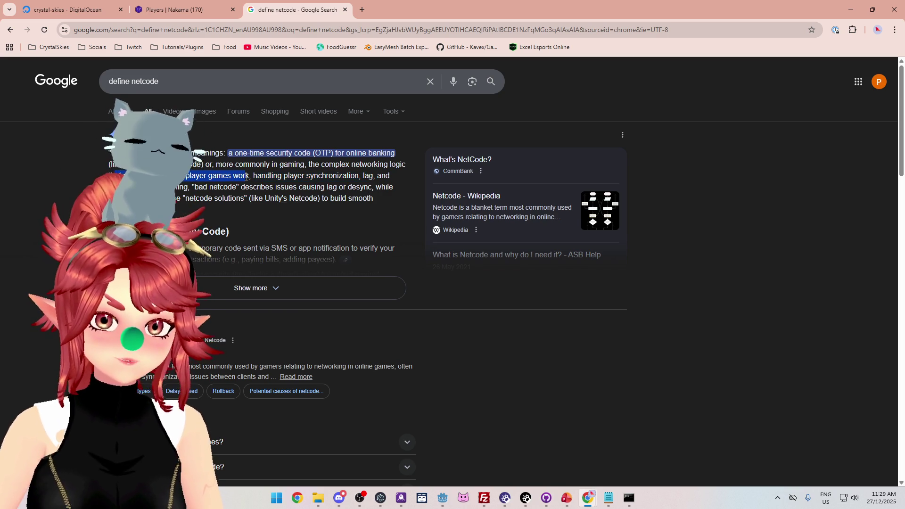
click(851, 9)
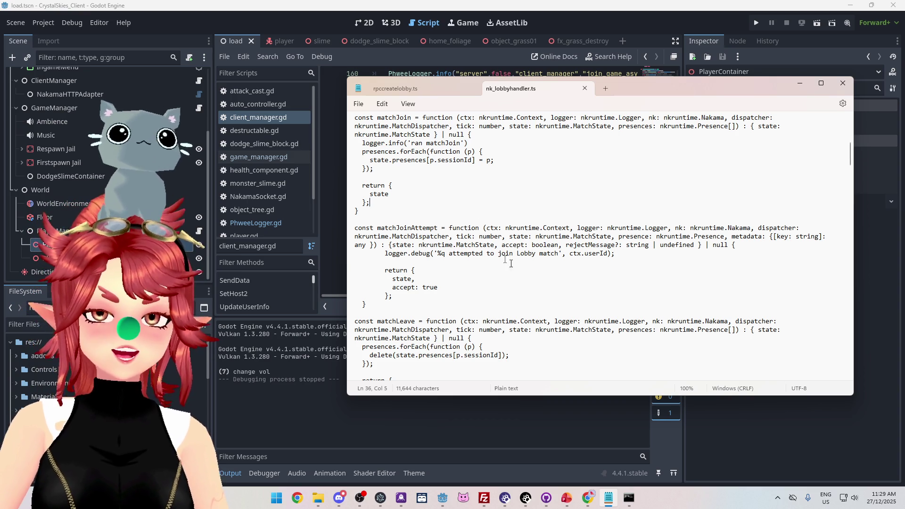
Delete the blank line before return in matchJoinAttempt.
click(362, 262)
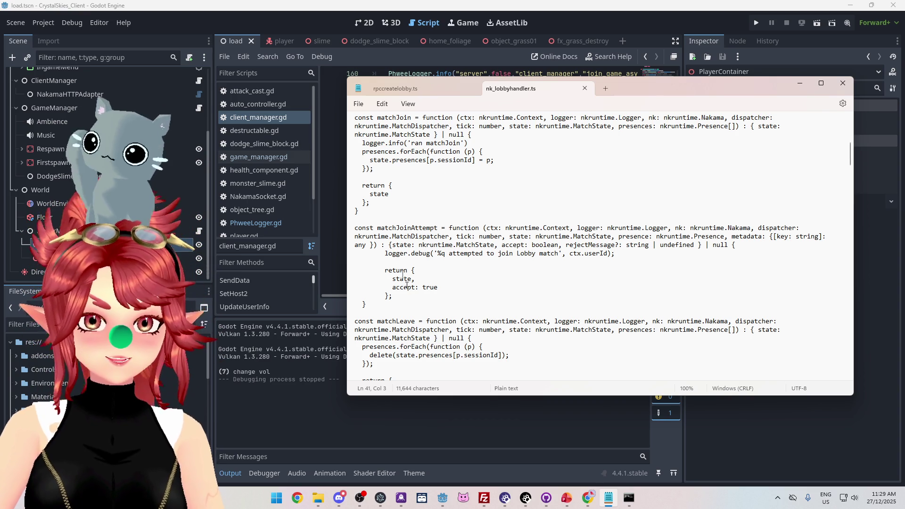
key(BackSpace)
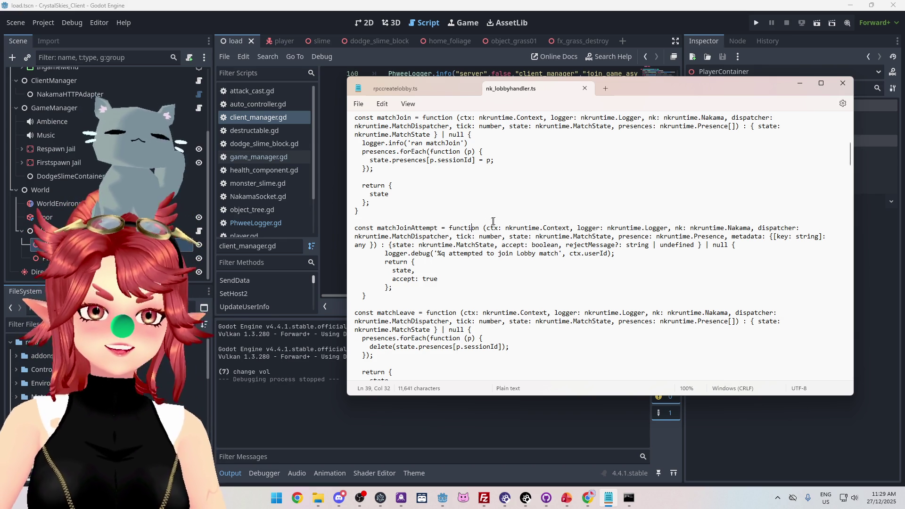
scroll(588, 246, up, 3)
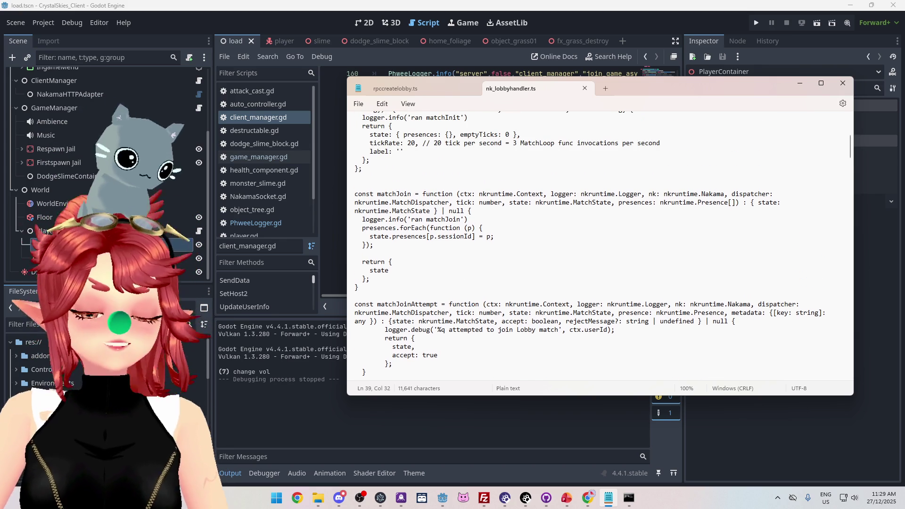
scroll(588, 246, up, 6)
Select the whole BattleStart else-if block for copying.
scroll(588, 246, down, 8)
scroll(588, 246, down, 1)
scroll(632, 263, down, 10)
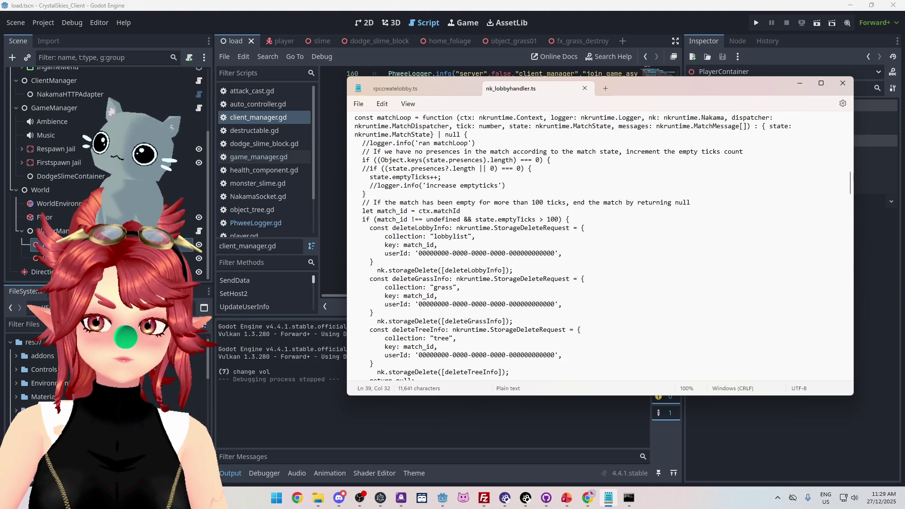
scroll(433, 160, down, 2)
scroll(572, 245, down, 10)
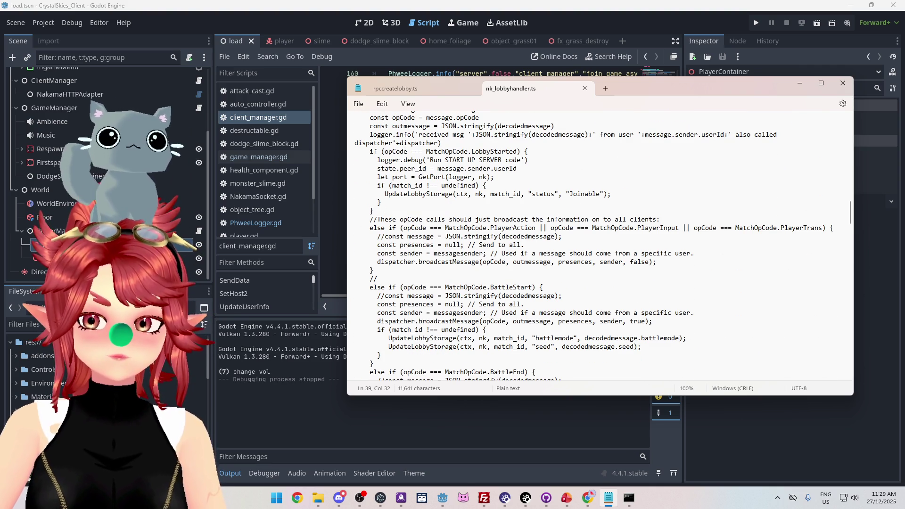
scroll(446, 263, down, 3)
mouse_move(380, 278)
mouse_down()
mouse_move(363, 271)
mouse_move(369, 214)
mouse_up()
key(ctrl+c)
scroll(491, 249, down, 1)
scroll(491, 249, down, 10)
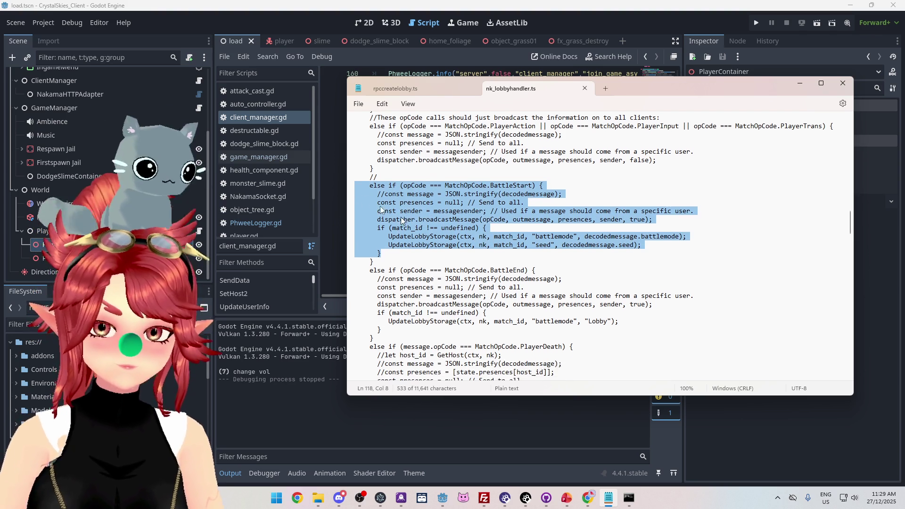
scroll(376, 247, down, 2)
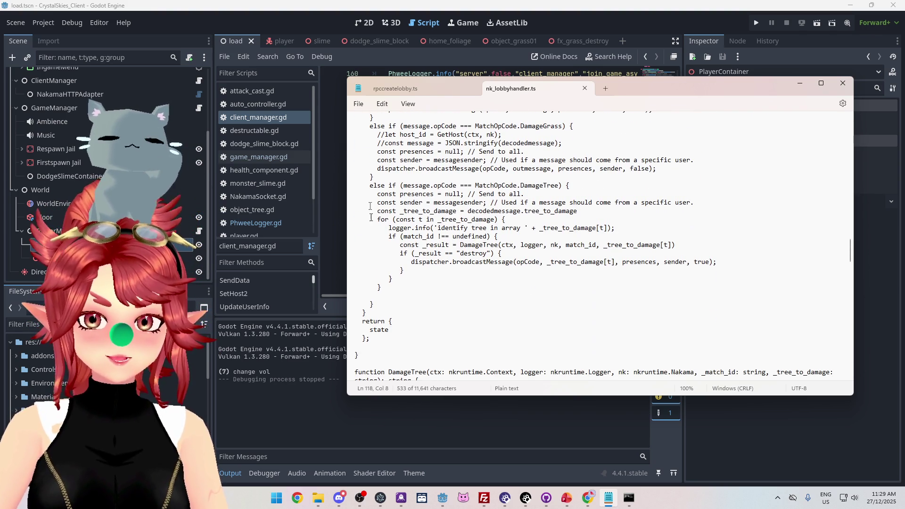
Remove the leftover whitespace line after the DamageTree handler's closing brace.
click(381, 287)
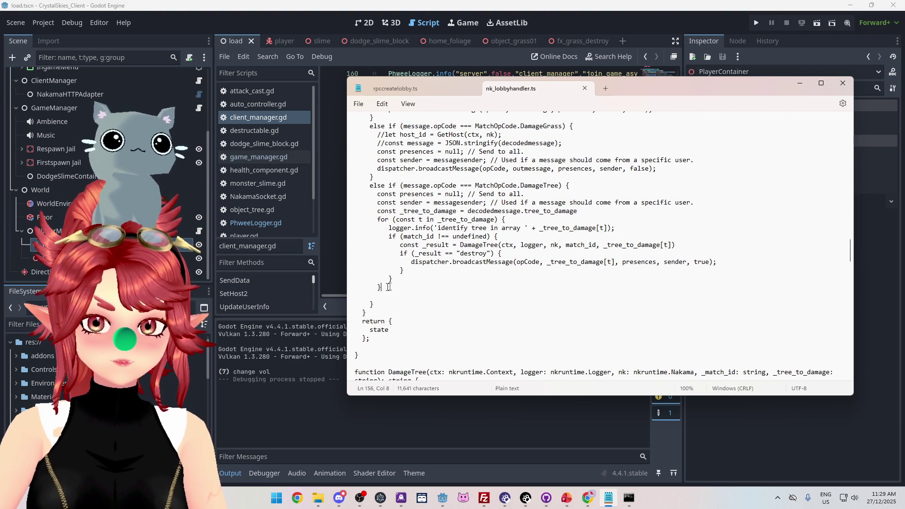
key(Return)
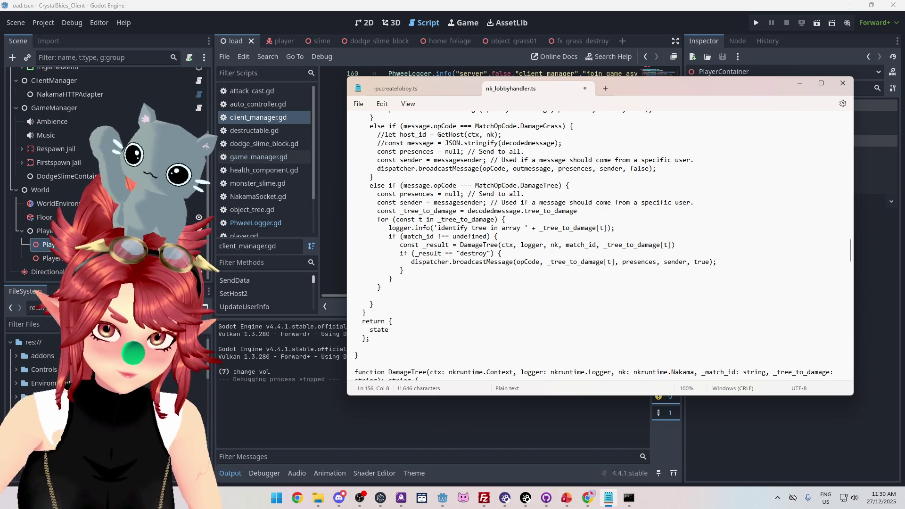
click(377, 279)
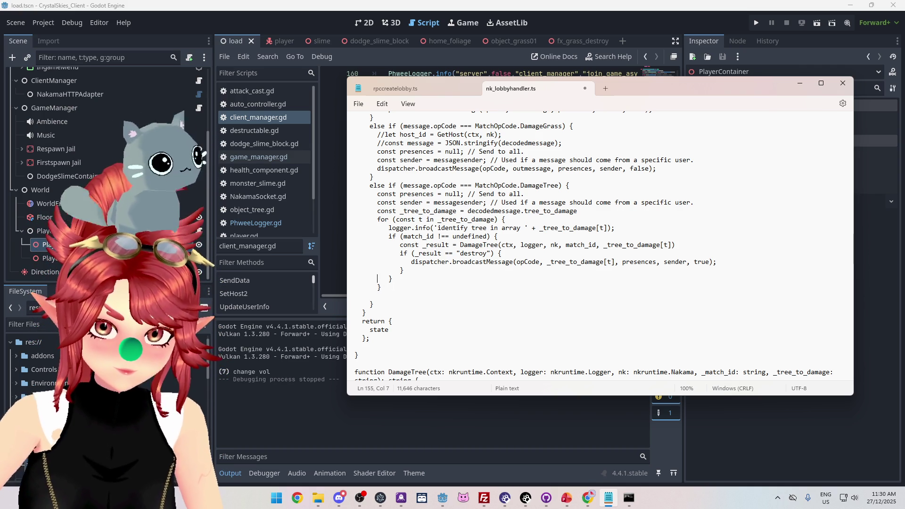
click(384, 279)
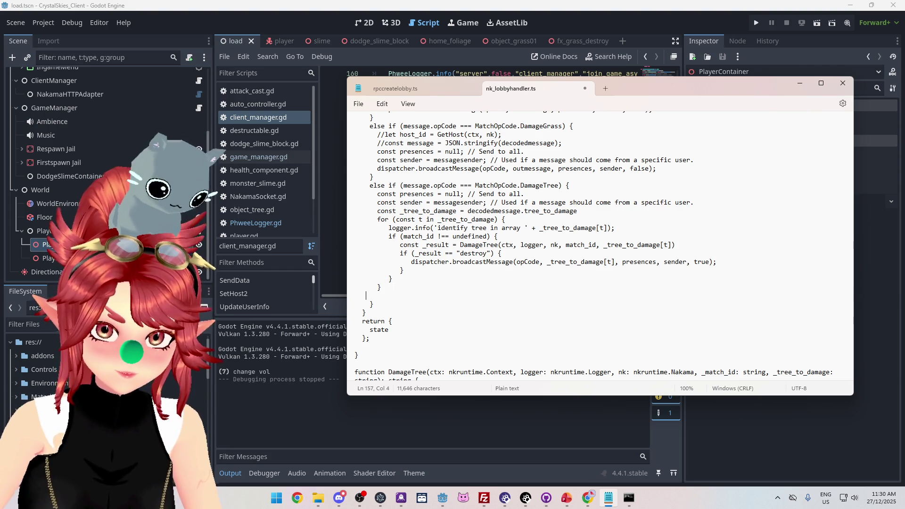
drag(401, 300, 338, 294)
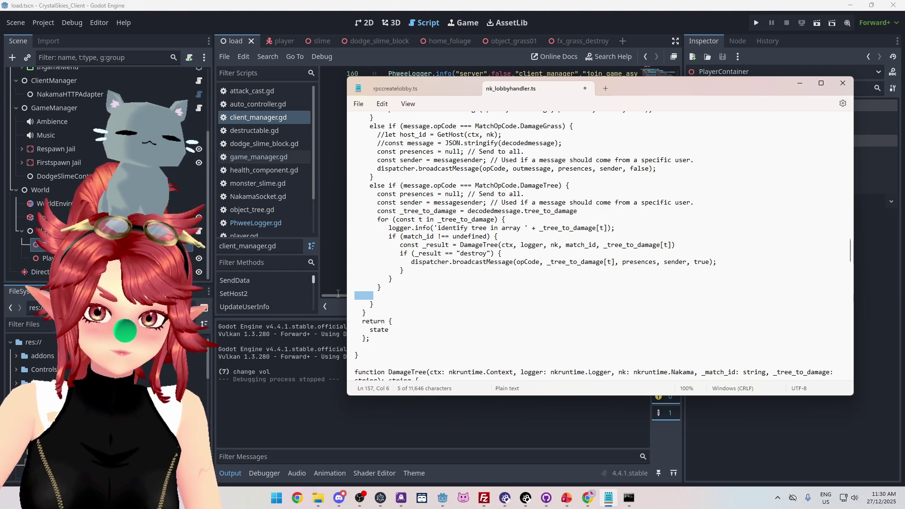
key(BackSpace)
key(BackSpace)
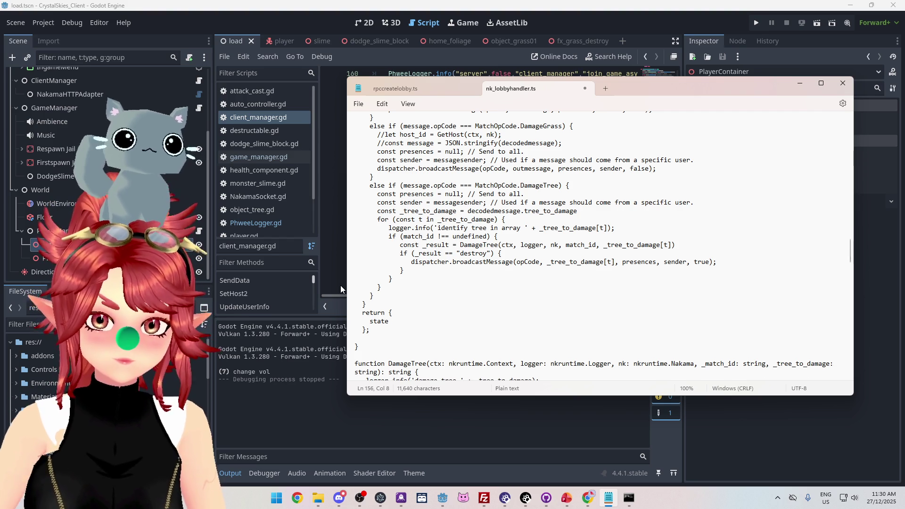
Paste the BattleStart else-if block after the DamageTree handler with corrected indentation.
click(375, 296)
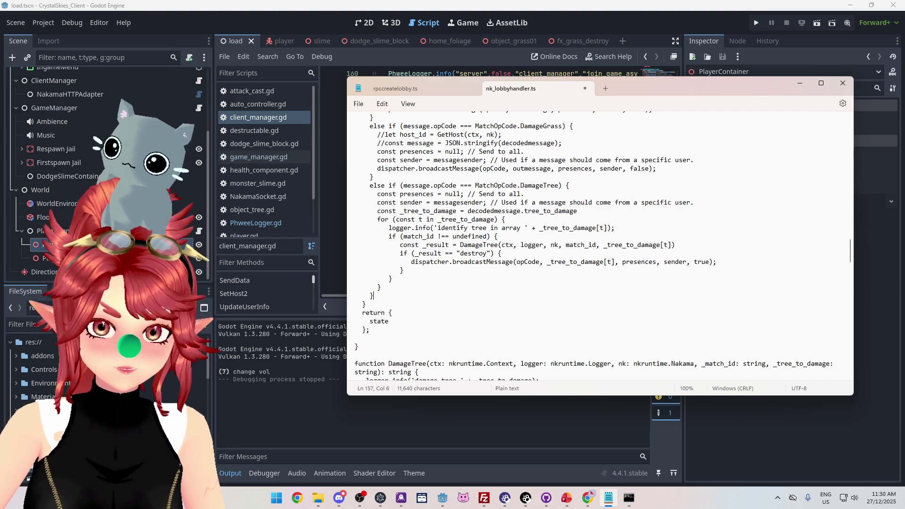
key(Return)
key(ctrl+v)
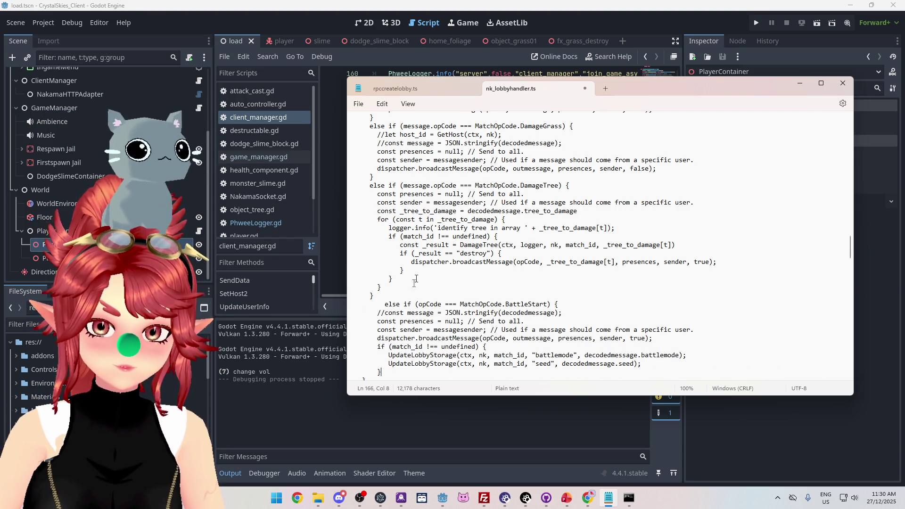
key(ctrl+z)
key(ctrl+v)
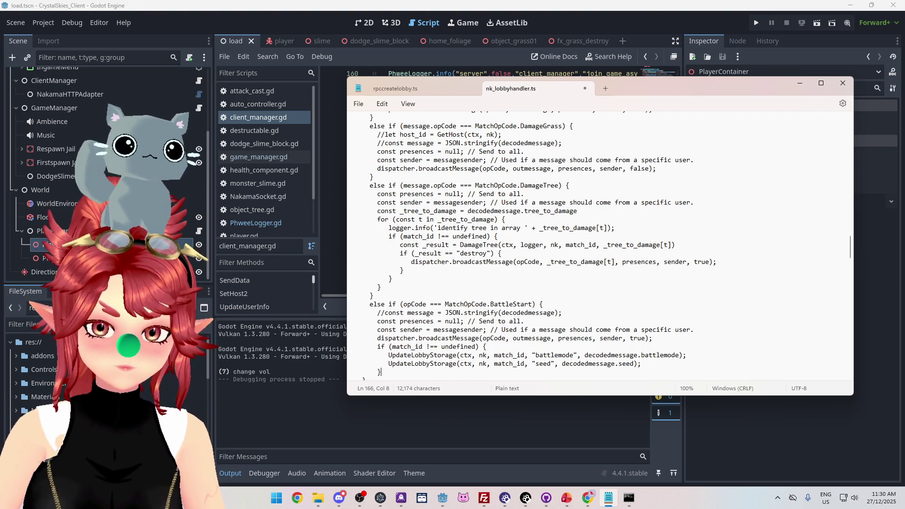
scroll(404, 275, down, 2)
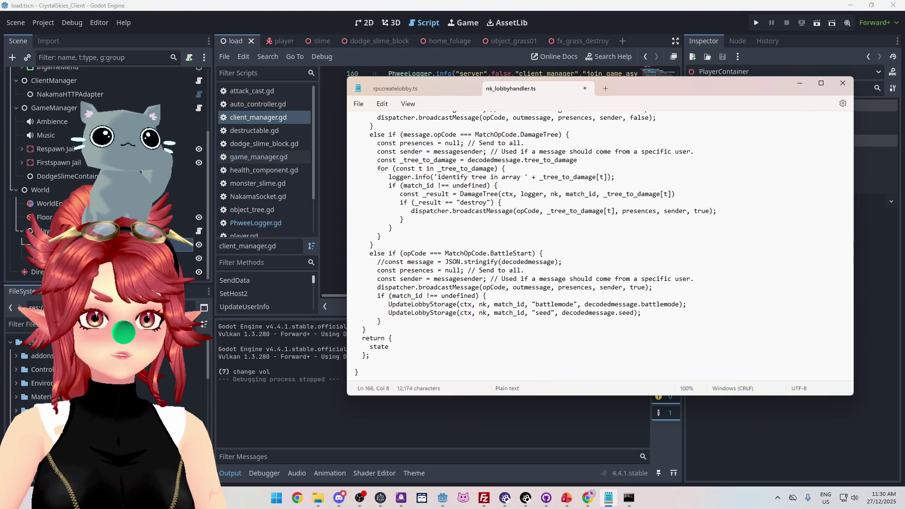
click(697, 20)
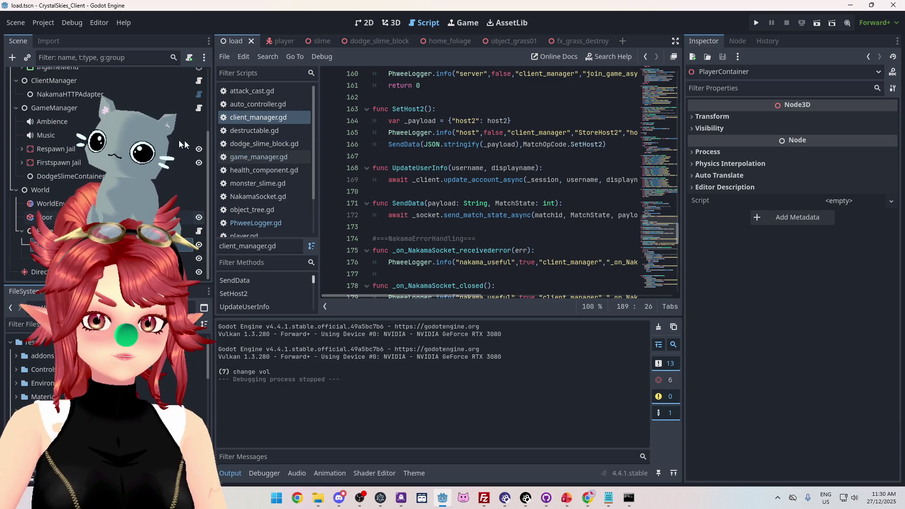
drag(211, 137, 105, 137)
drag(682, 161, 799, 160)
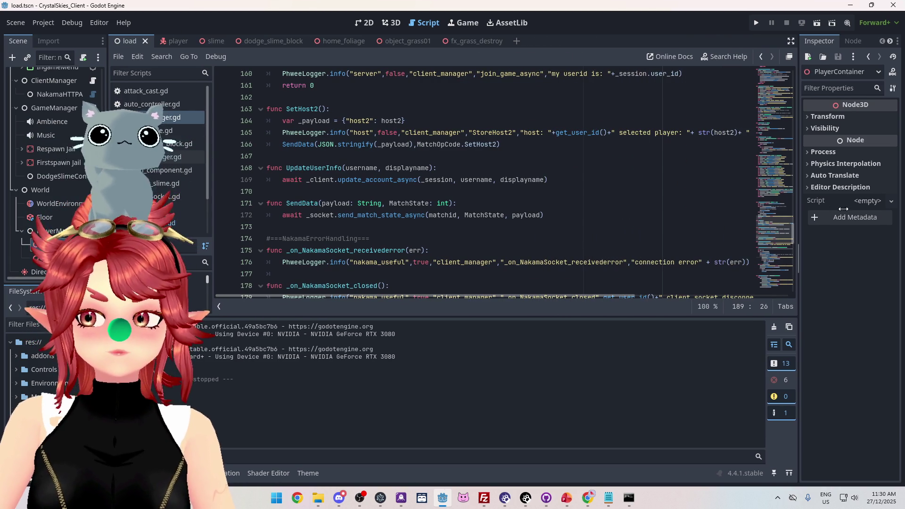
drag(211, 162, 182, 163)
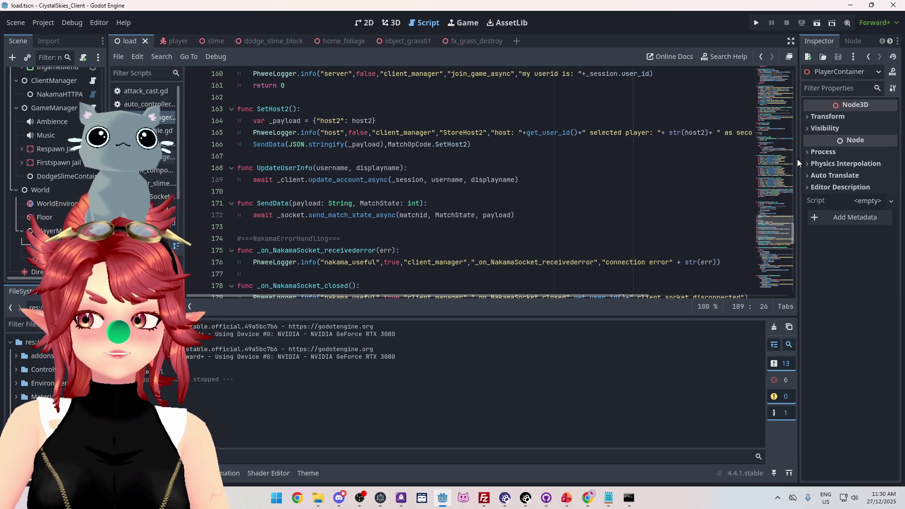
mouse_move(797, 157)
mouse_down()
mouse_move(518, 151)
mouse_move(827, 153)
mouse_move(797, 153)
mouse_up()
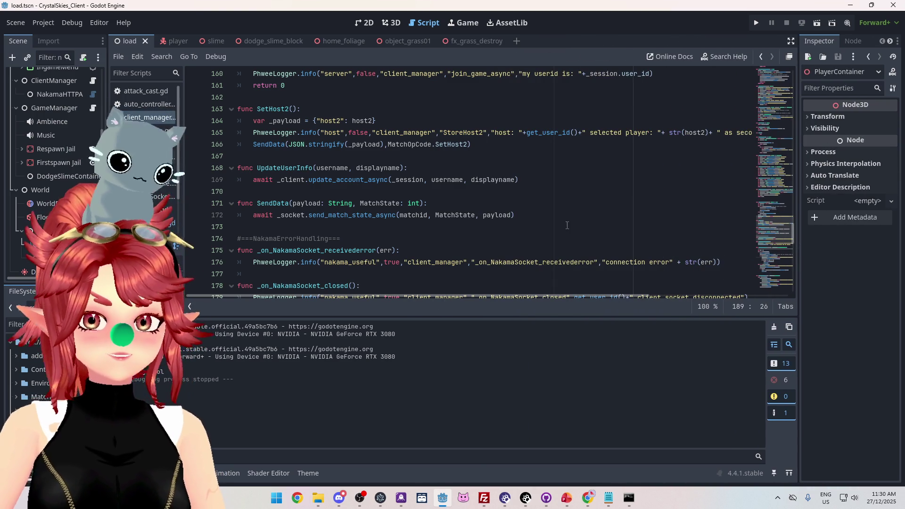
click(609, 501)
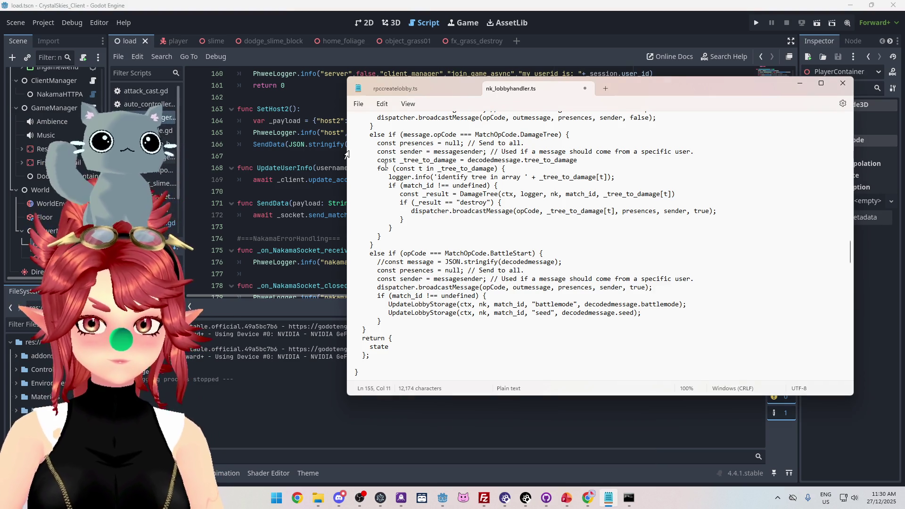
Change the copied branch's opCode check to SetHost2 and delete the commented //const message line.
drag(489, 253, 532, 253)
text(SetHost2)
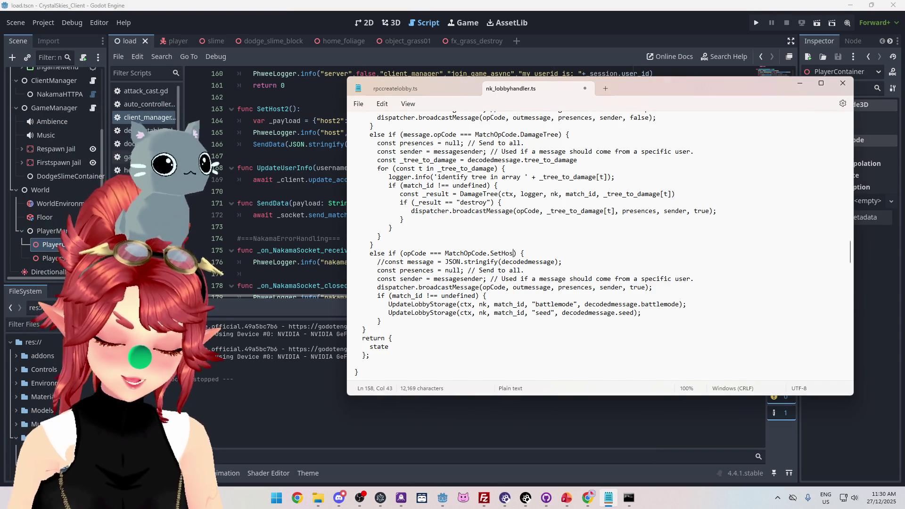
drag(562, 262, 335, 263)
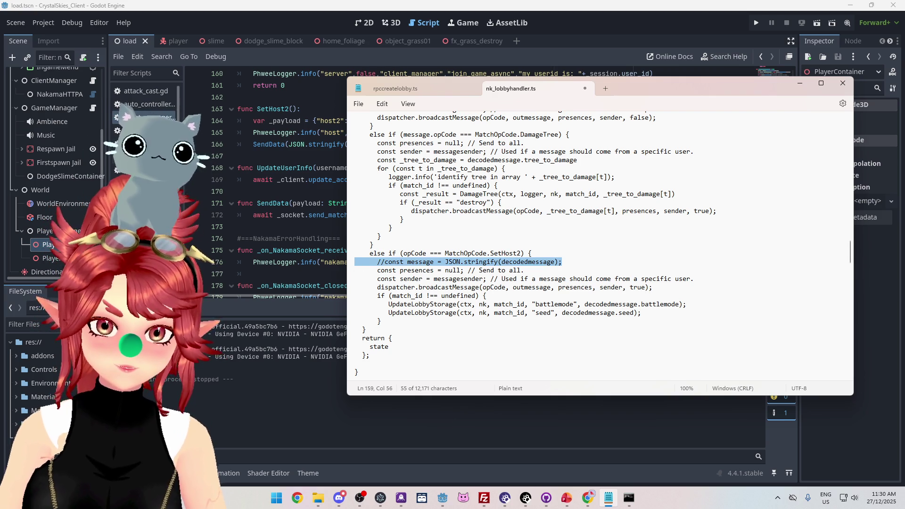
key(BackSpace)
key(BackSpace)
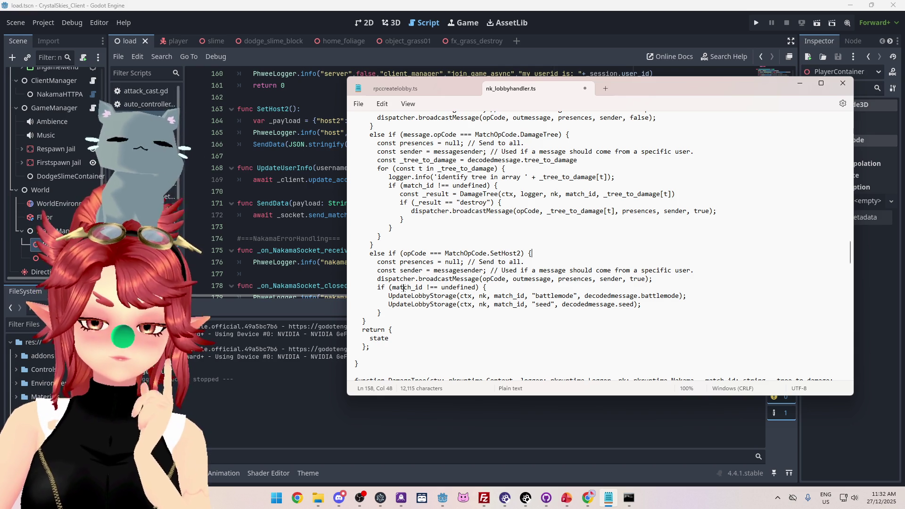
Delete the "seed" storage line, rename battlemode key and property to host2, and save.
mouse_move(641, 308)
mouse_down()
mouse_move(489, 297)
mouse_move(338, 302)
mouse_up()
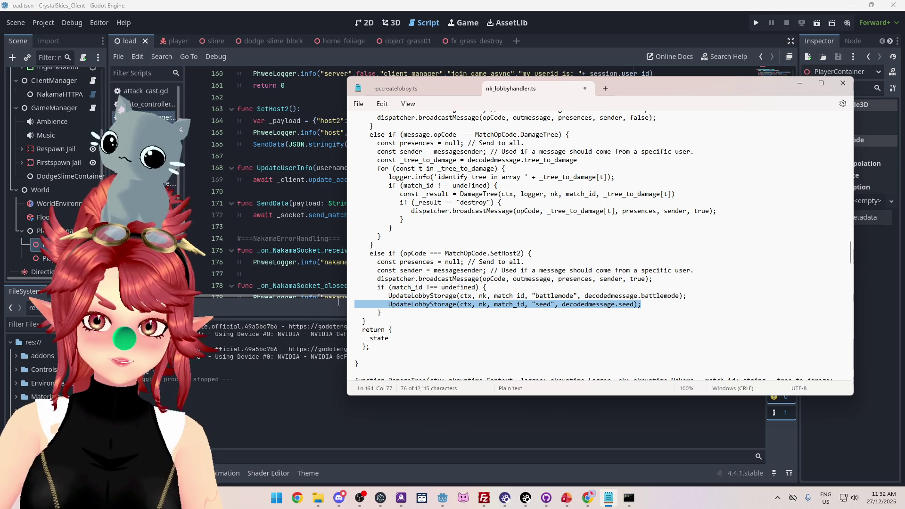
key(BackSpace)
key(BackSpace)
drag(535, 296, 570, 297)
text(host2)
key(Delete)
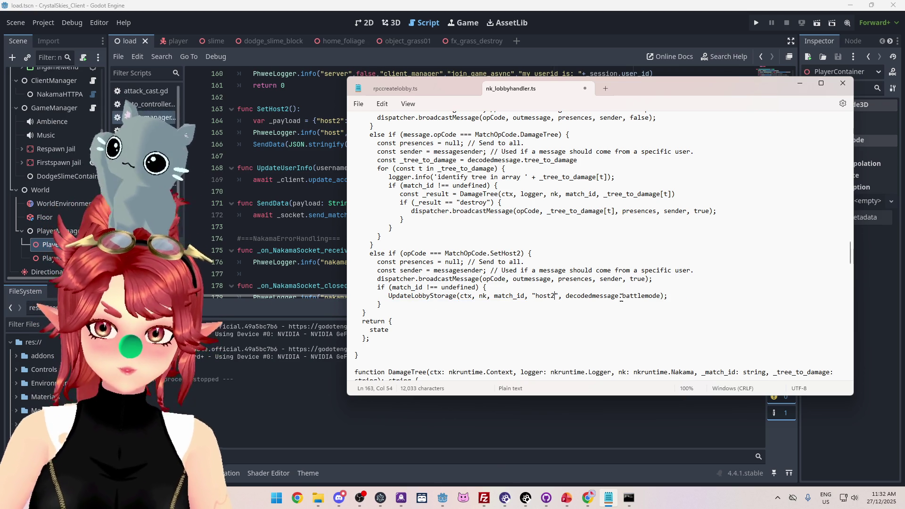
double_click(624, 295)
text(host2)
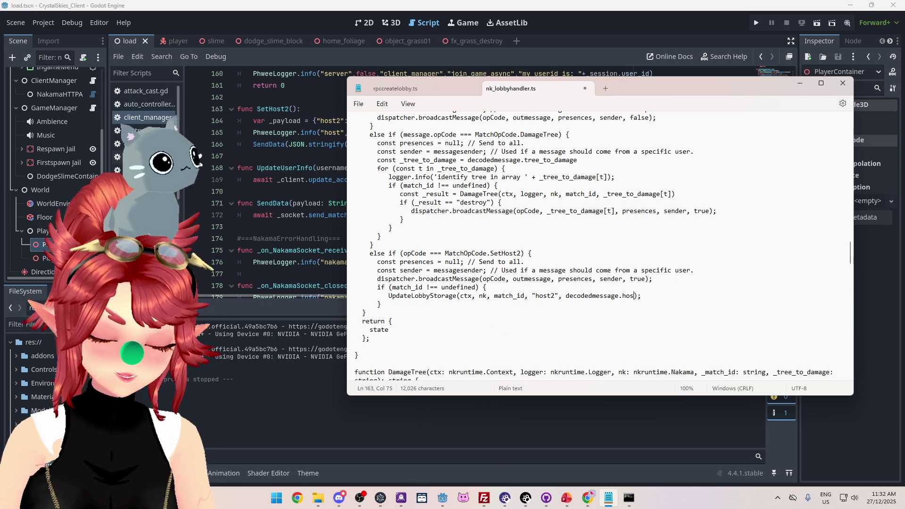
click(531, 253)
key(ctrl+s)
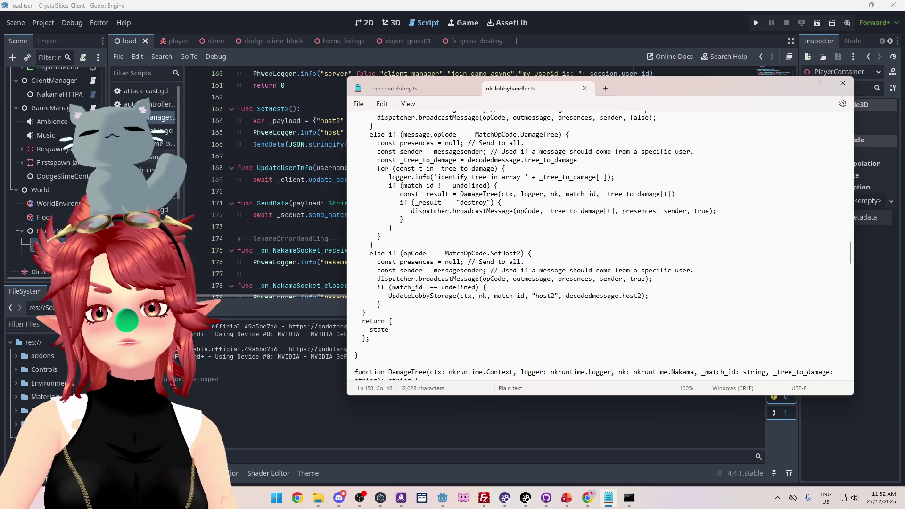
click(272, 157)
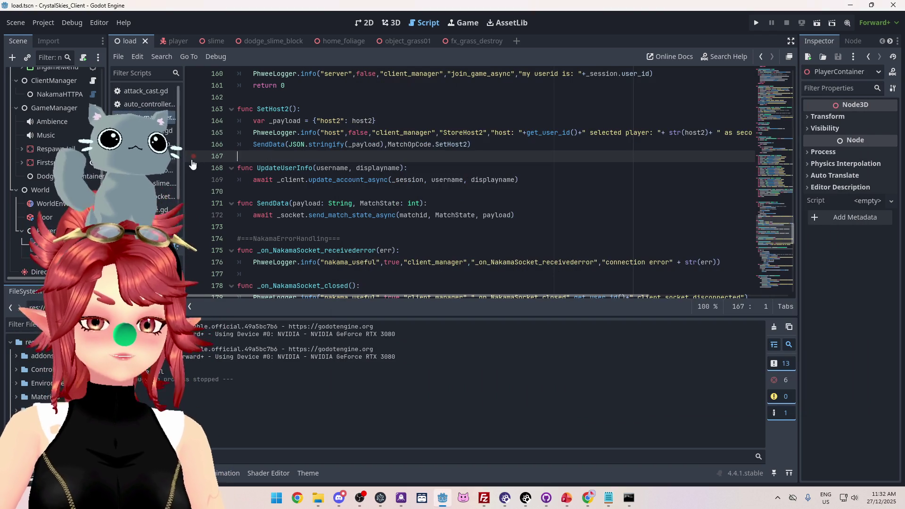
Widen the open-scripts list and scroll client_manager.gd to the _on_match_state op code match.
mouse_move(185, 168)
mouse_down()
mouse_move(267, 168)
mouse_move(206, 171)
mouse_up()
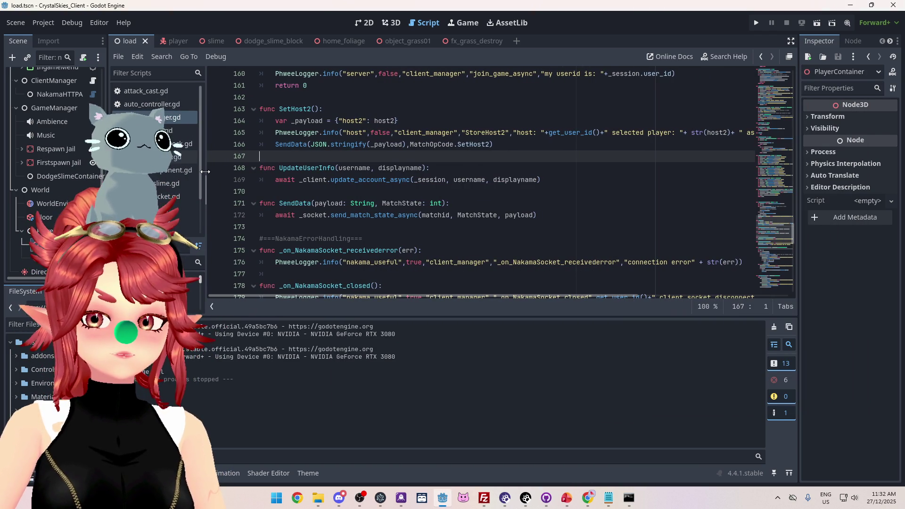
click(351, 202)
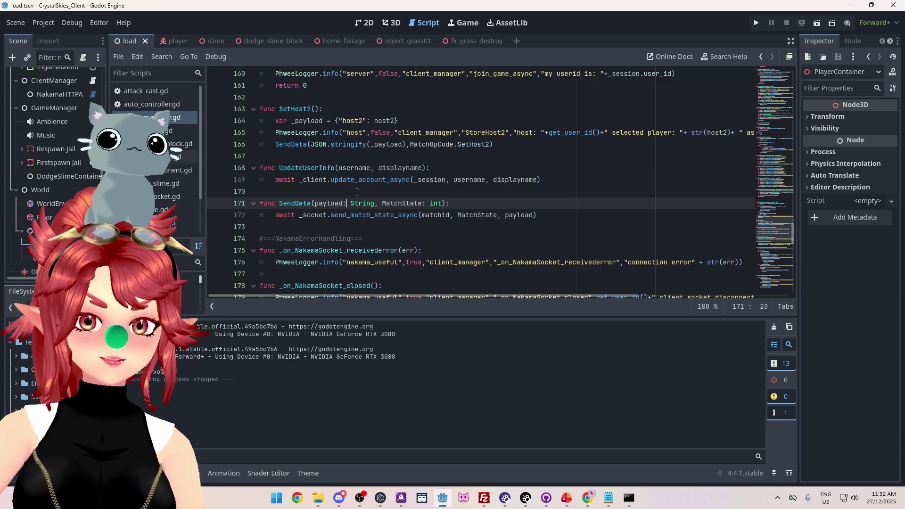
scroll(353, 196, down, 10)
scroll(347, 215, down, 5)
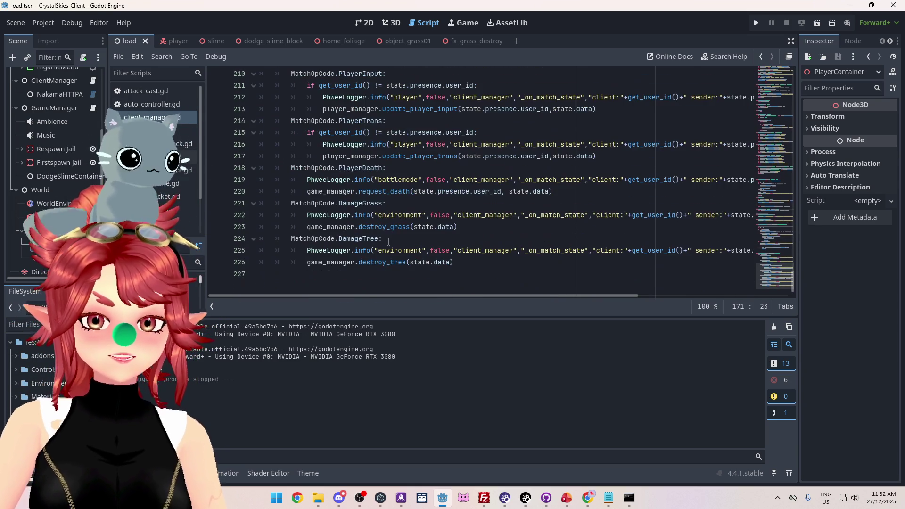
scroll(367, 189, up, 3)
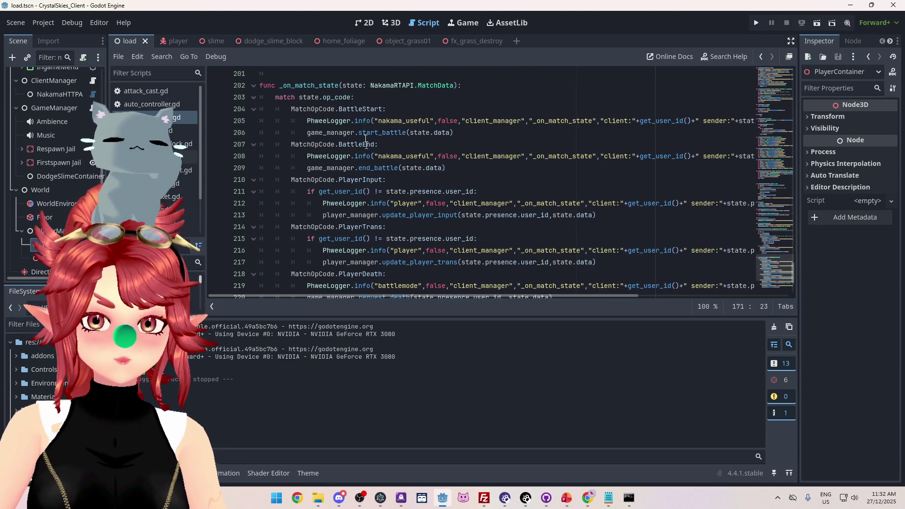
scroll(358, 221, down, 4)
Add a MatchOpCode.SetHost2: case after the DamageTree case.
click(473, 263)
key(Return)
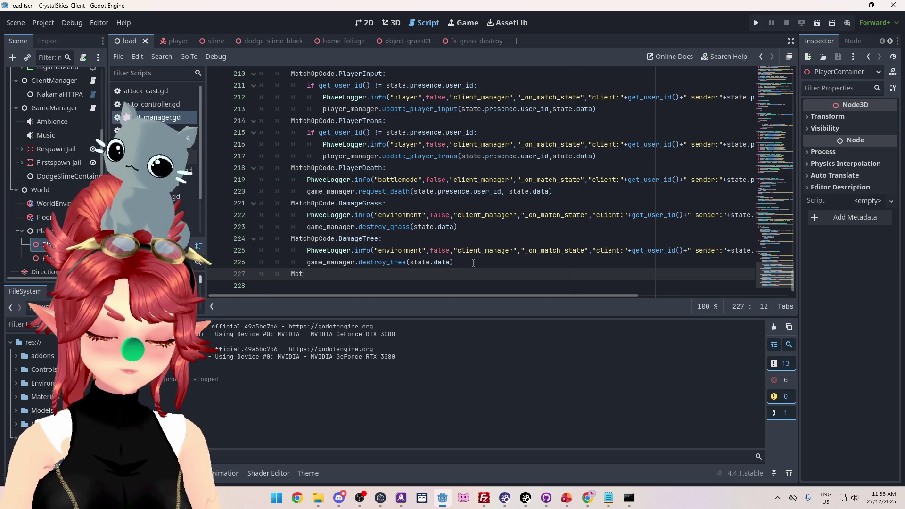
text(MatchOpCo)
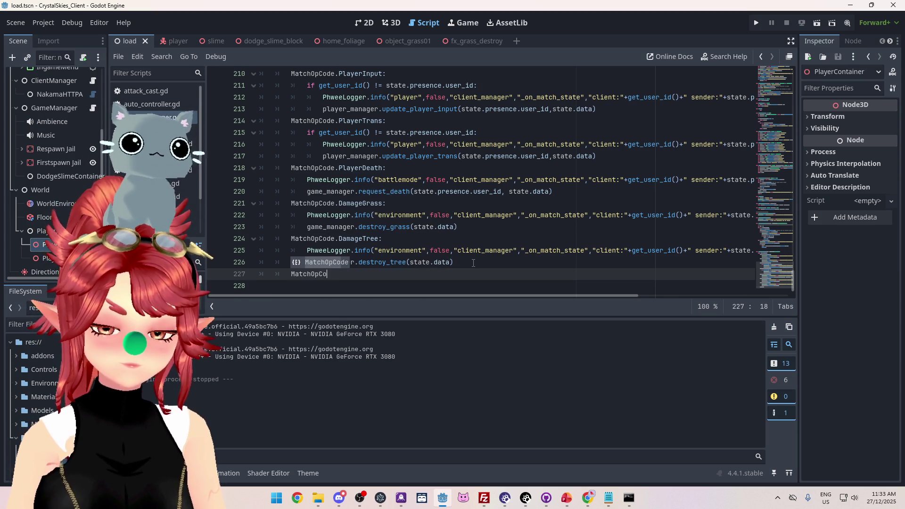
key(Return)
text(.SetHost2)
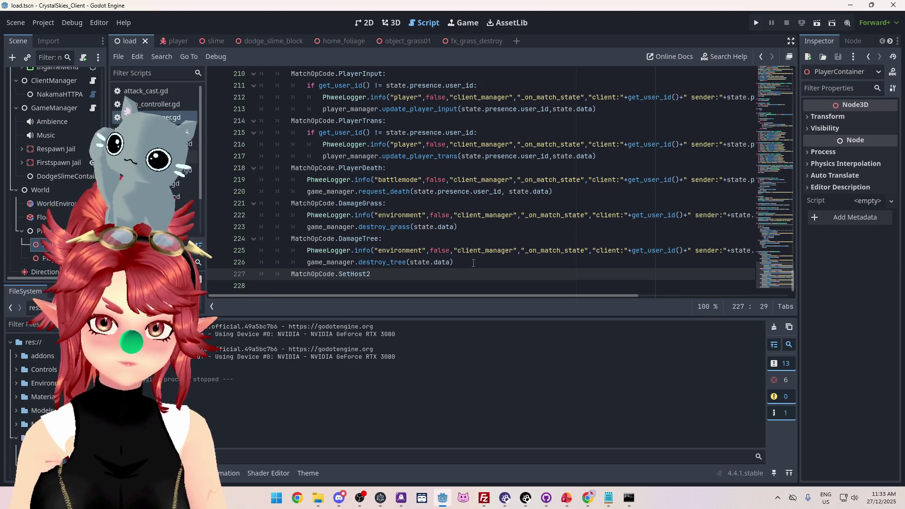
text(:)
key(Return)
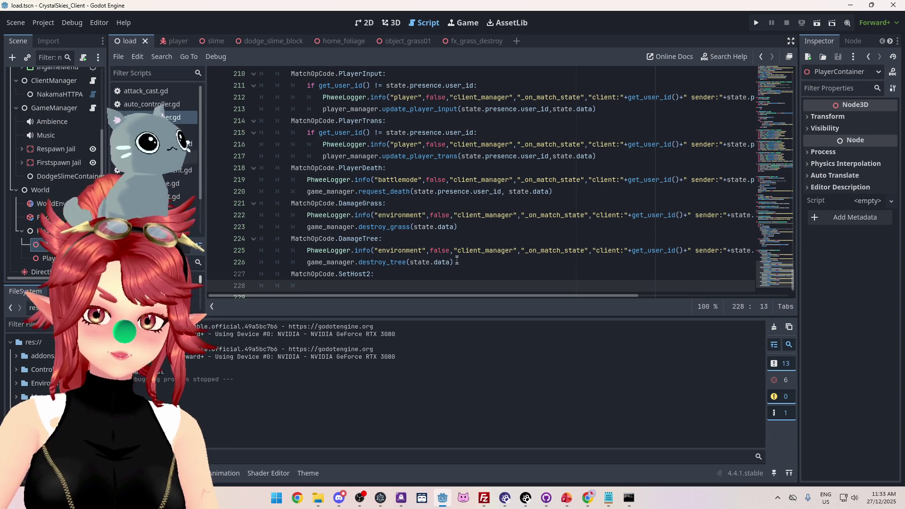
scroll(440, 237, down, 1)
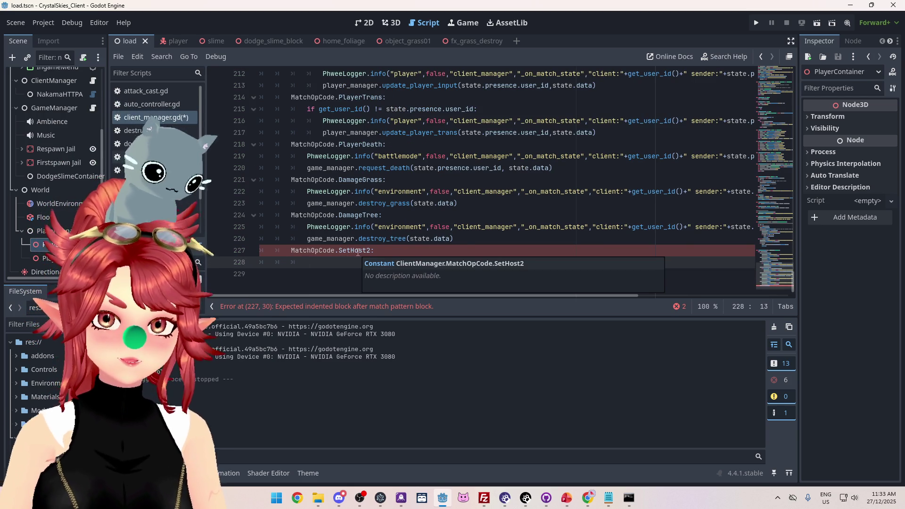
Copy DamageTree's two logging lines under SetHost2 and change "environment" to "host".
mouse_move(453, 239)
mouse_down()
mouse_move(307, 216)
mouse_move(308, 228)
mouse_up()
key(ctrl+c)
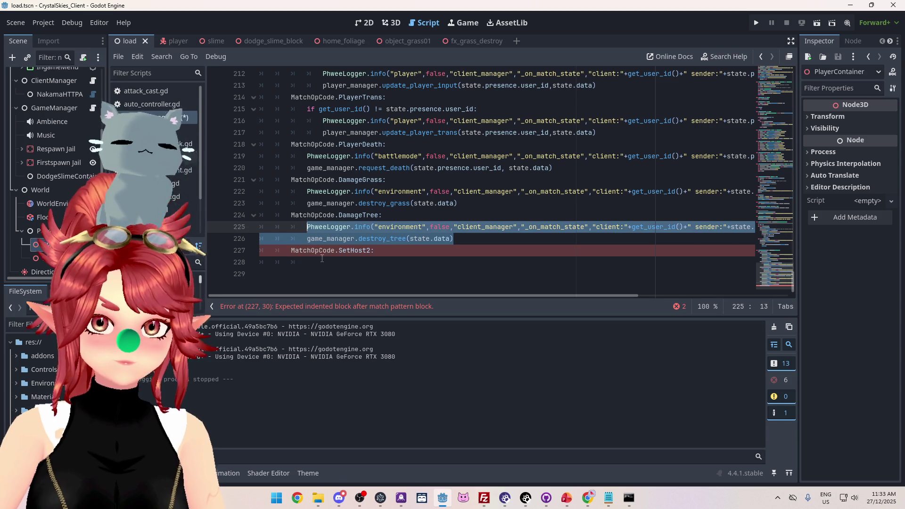
click(358, 262)
key(ctrl+v)
scroll(366, 296, right, 1)
drag(373, 262, 416, 262)
text(host)
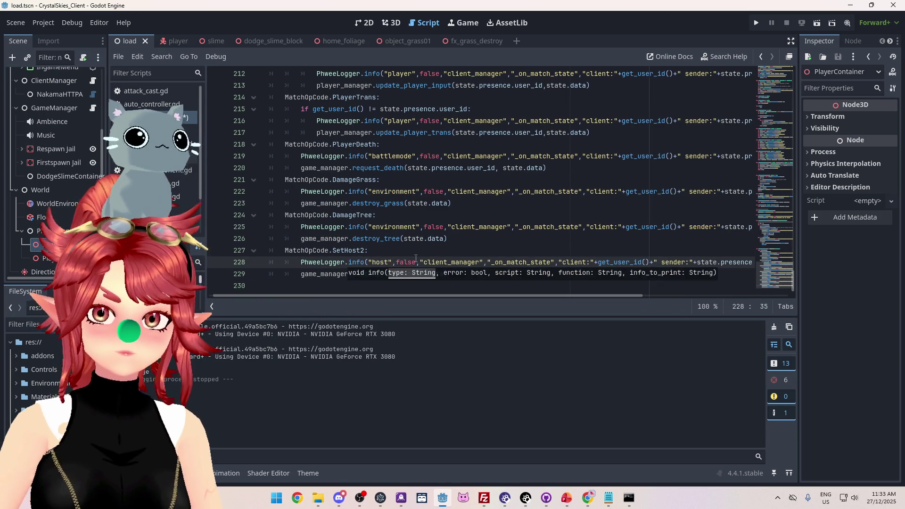
click(439, 243)
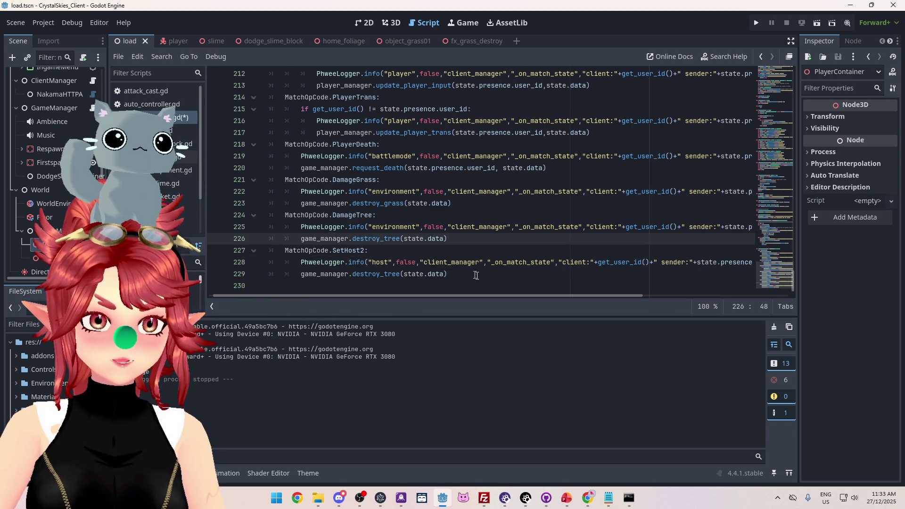
scroll(505, 294, right, 2)
mouse_move(514, 295)
mouse_down()
mouse_move(666, 292)
mouse_move(458, 284)
mouse_up()
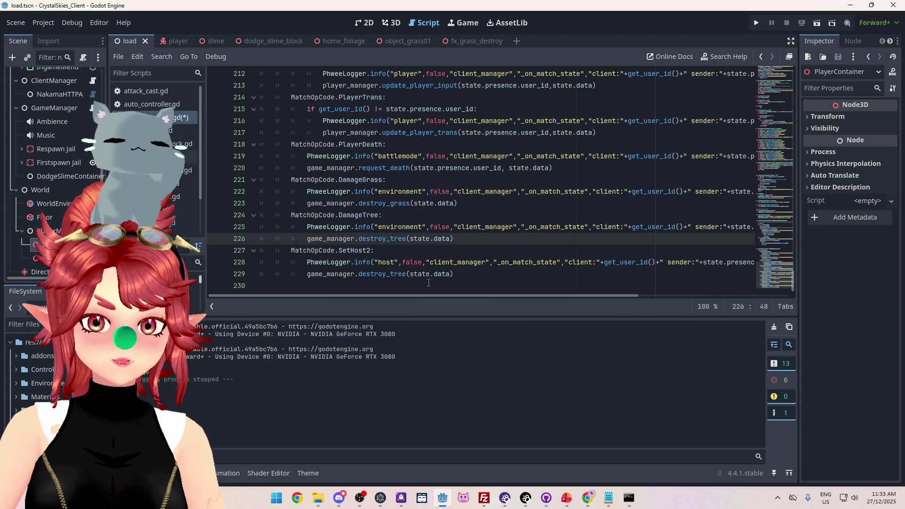
Edit the copied game_manager.destroy_tree call into client_manager.set_host2.
click(311, 274)
double_click(324, 277)
drag(324, 277, 467, 276)
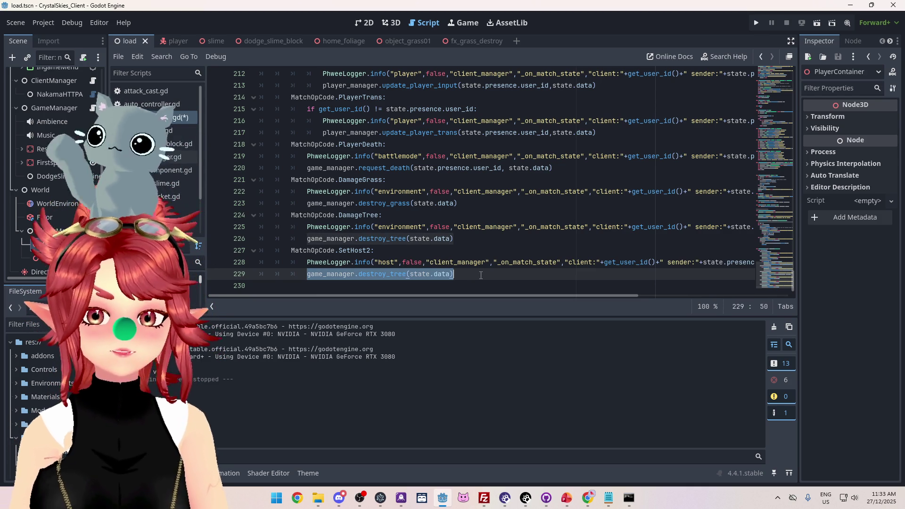
click(354, 273)
drag(306, 274, 322, 273)
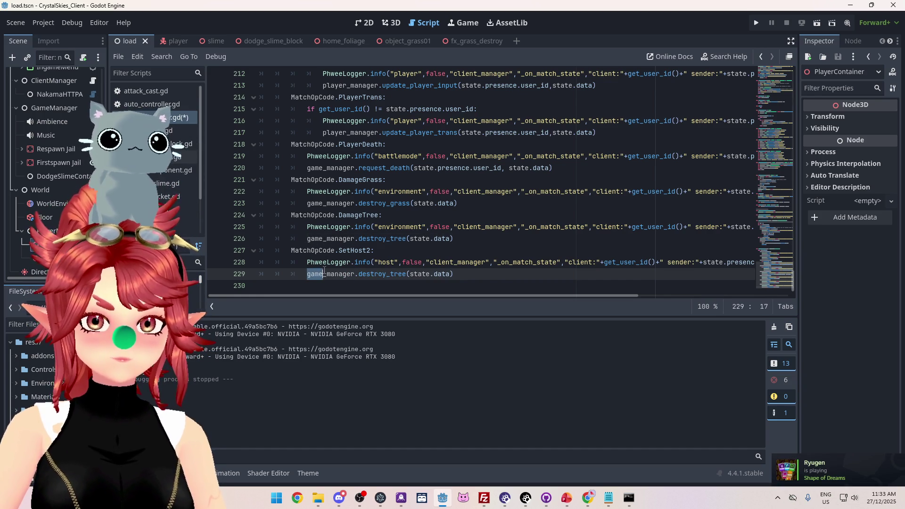
text(client)
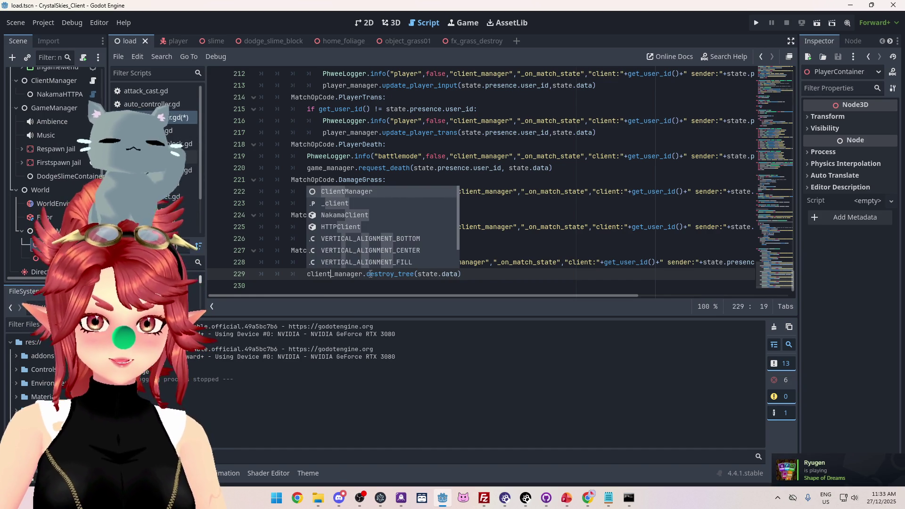
key(Escape)
double_click(391, 274)
text(set_host2)
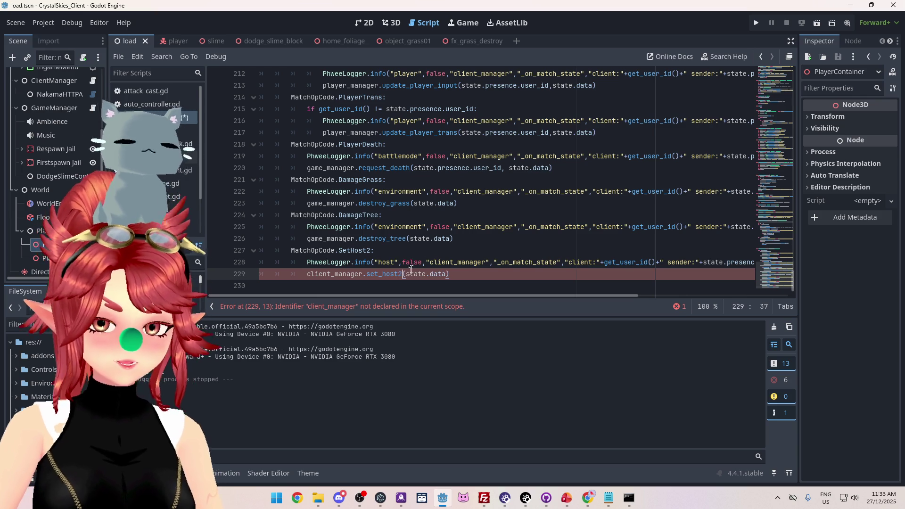
After checking SetHost2's definition, rename line 229's set_host2 call to check_host2 and select its client_manager prefix.
click(433, 239)
scroll(424, 212, up, 10)
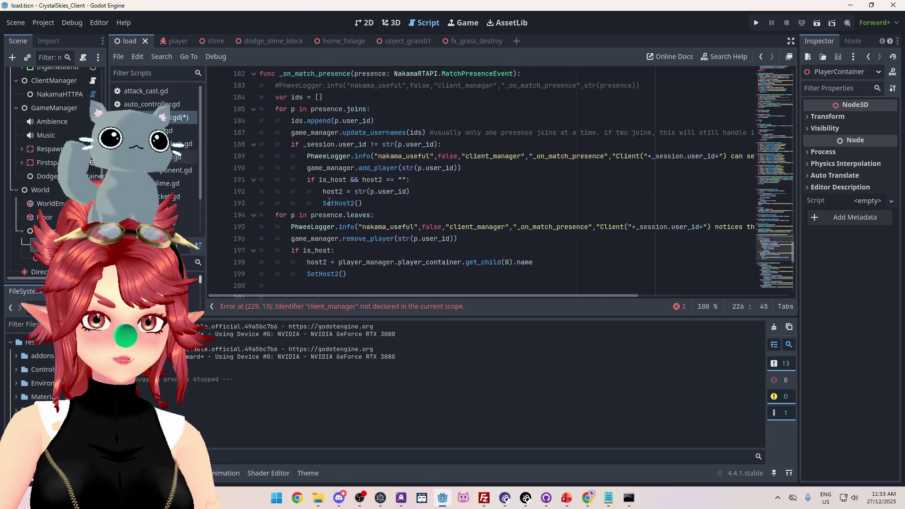
scroll(333, 180, up, 4)
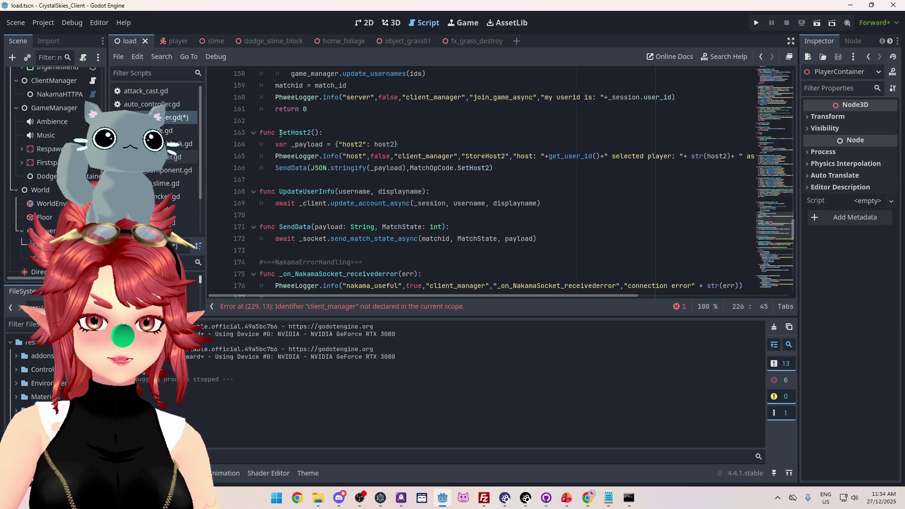
click(280, 132)
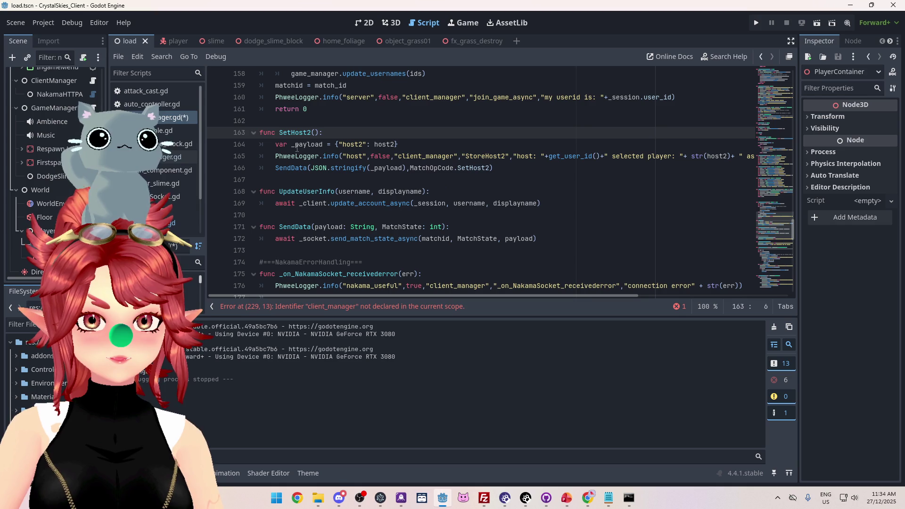
scroll(298, 149, down, 15)
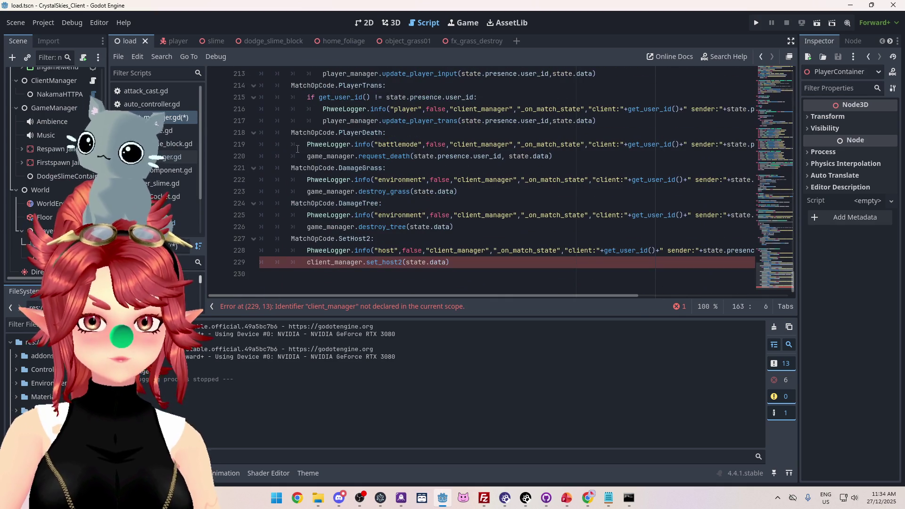
drag(366, 262, 378, 262)
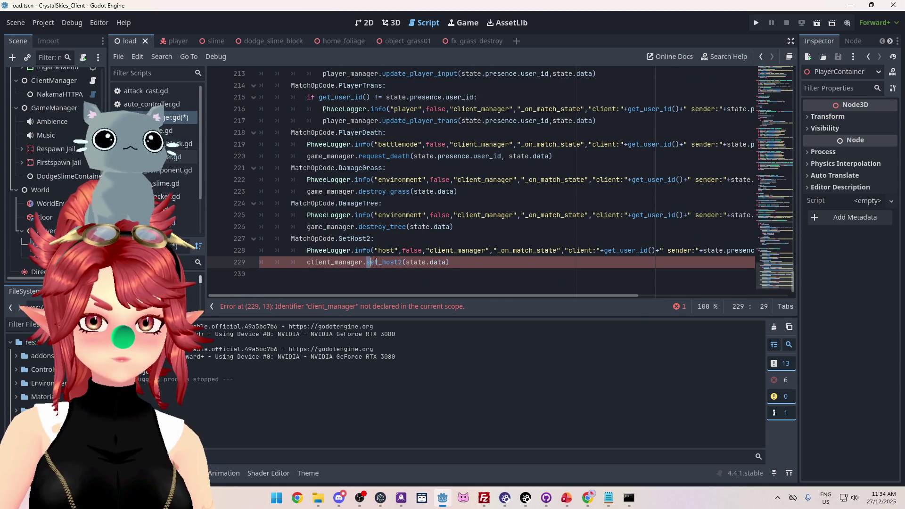
text(check)
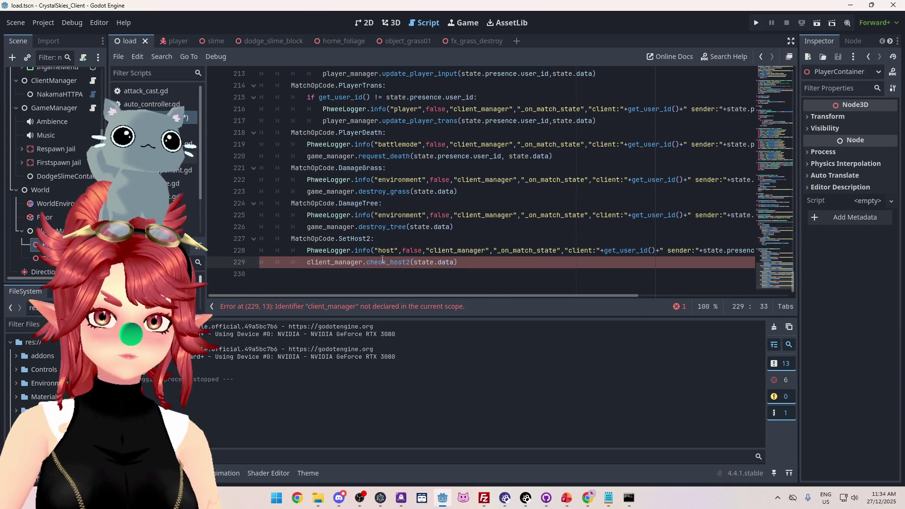
click(458, 241)
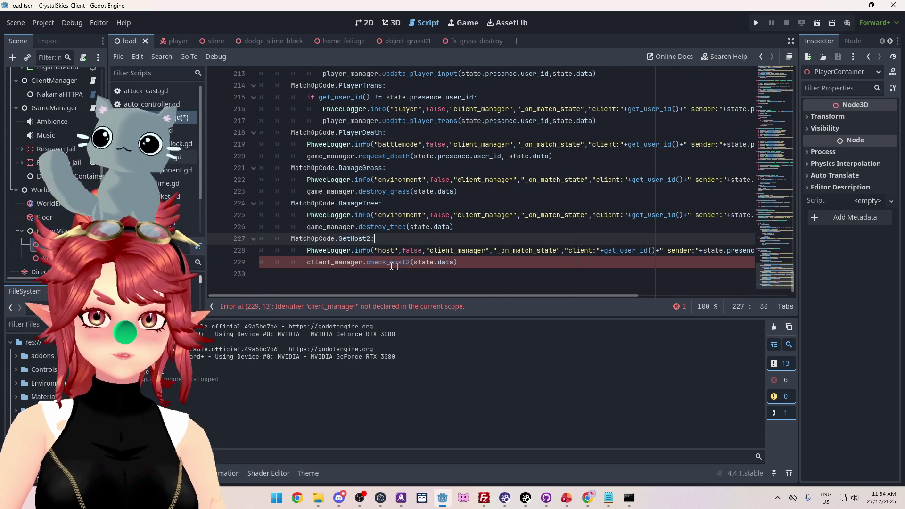
scroll(370, 263, up, 4)
scroll(358, 249, down, 3)
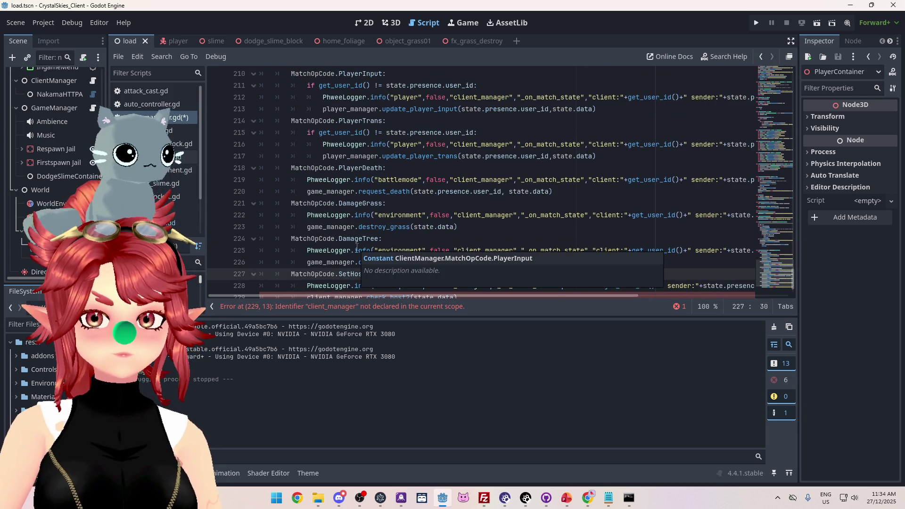
scroll(357, 247, down, 1)
drag(308, 262, 367, 262)
Delete 'client_manager.' so line 229 reads check_host2(state.data).
key(BackSpace)
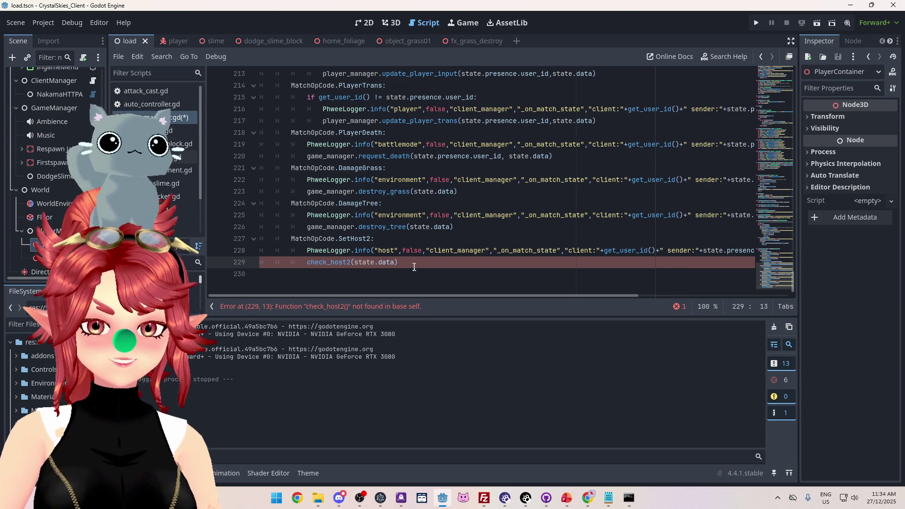
click(400, 262)
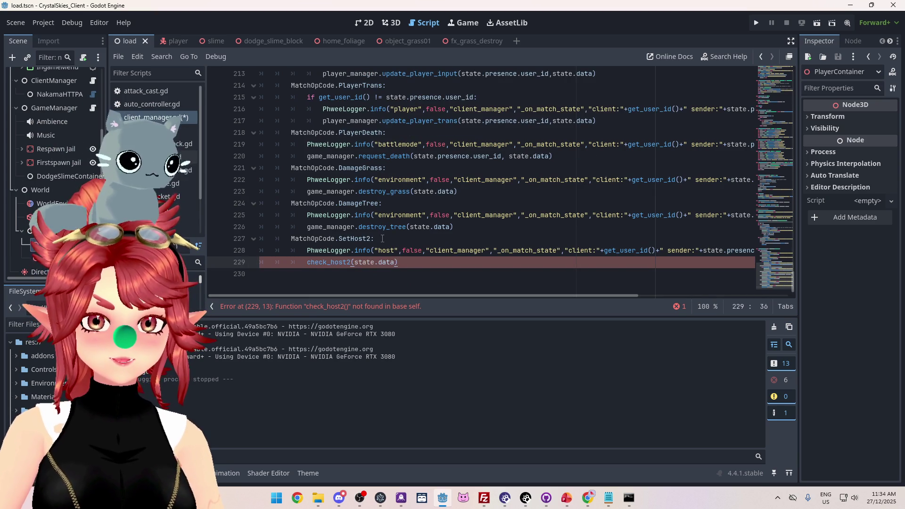
scroll(397, 255, up, 7)
scroll(397, 255, up, 8)
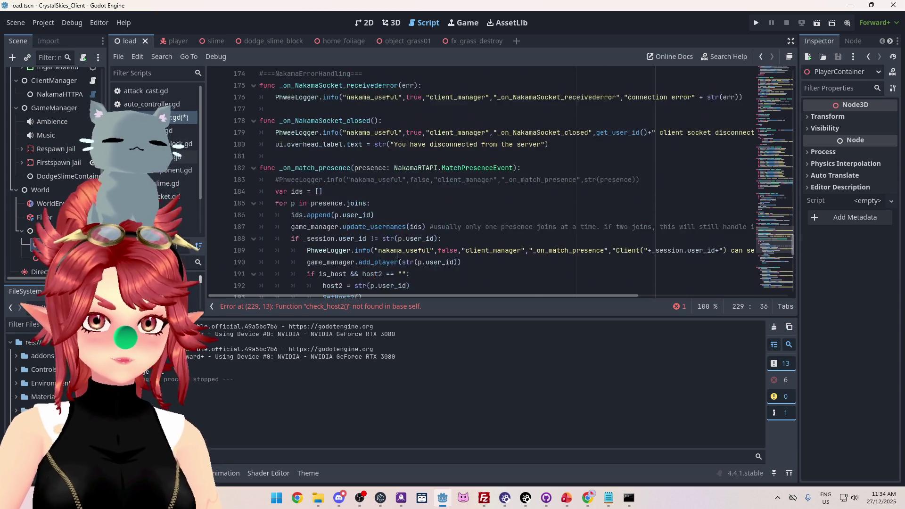
Add an empty 'func check_host2():' stub on a new line below SetHost2.
scroll(396, 255, down, 3)
scroll(331, 166, up, 10)
scroll(331, 165, down, 3)
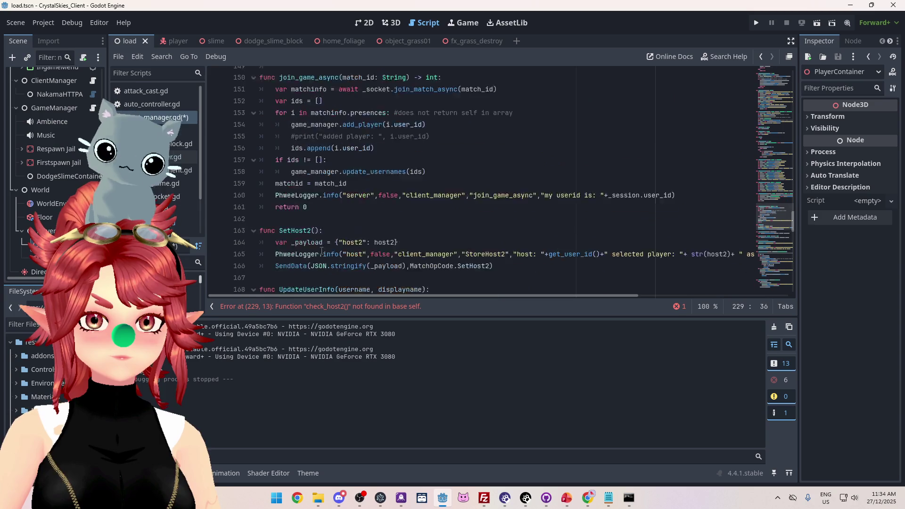
click(300, 202)
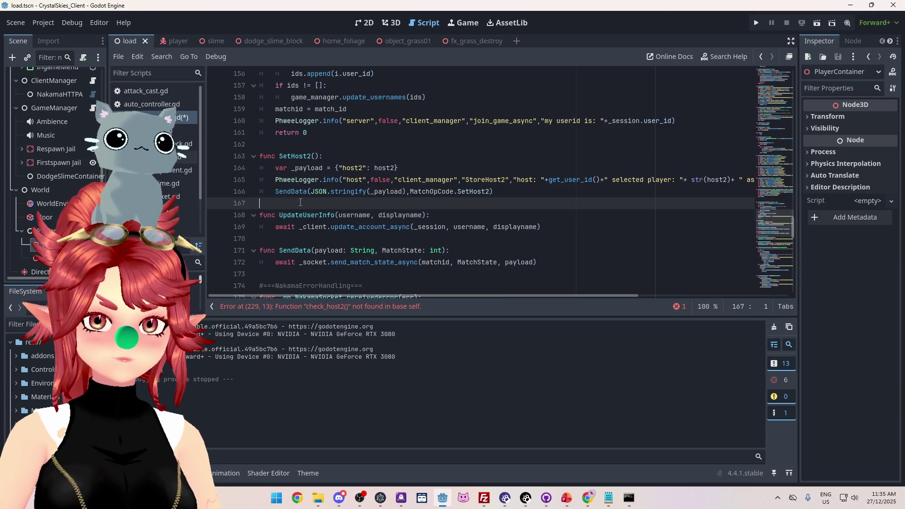
key(Return)
text(func check_host)
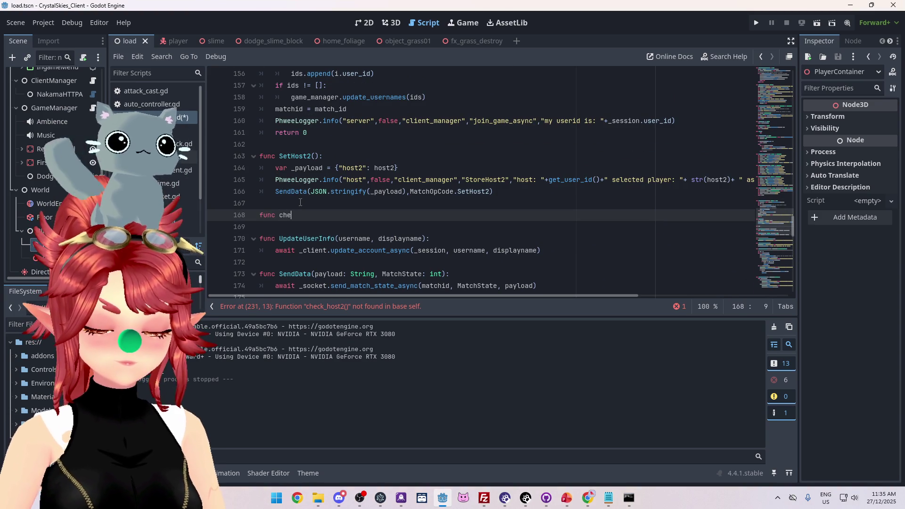
text(2()
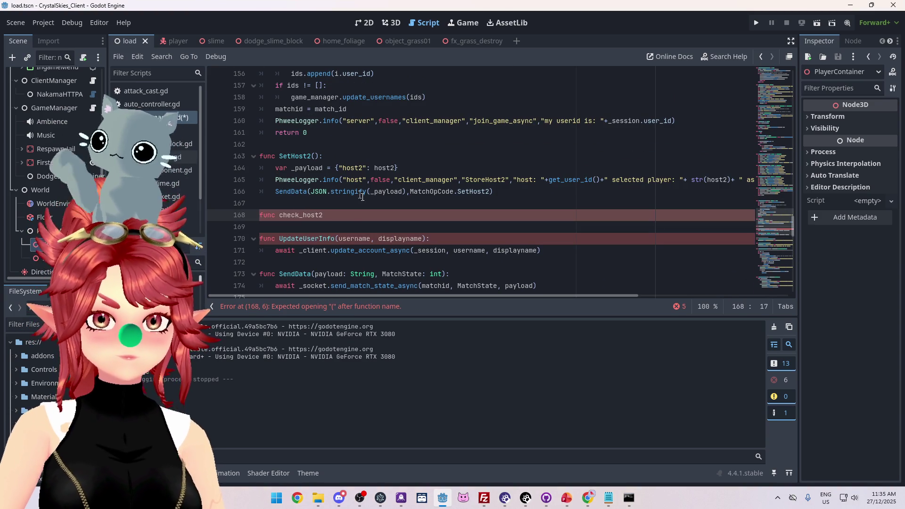
text():)
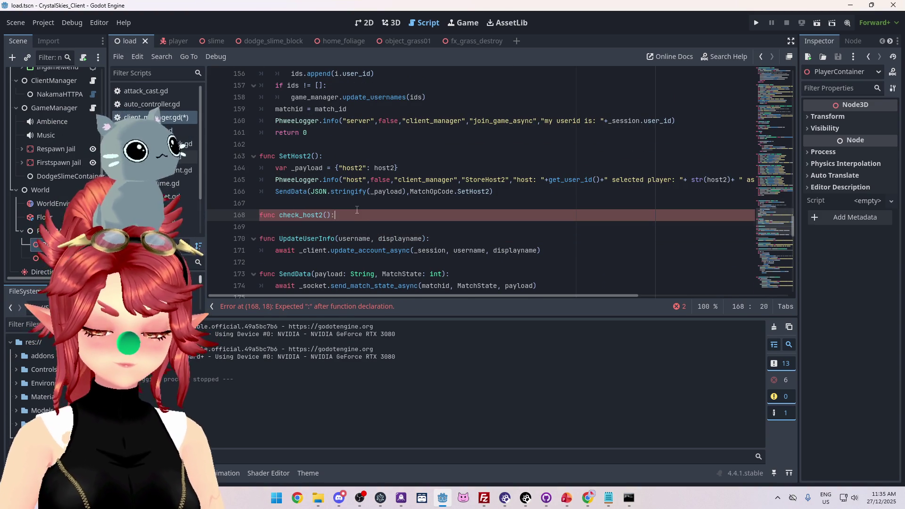
key(Return)
Jump to the destroy_tree definition in game_manager.
scroll(356, 210, down, 2)
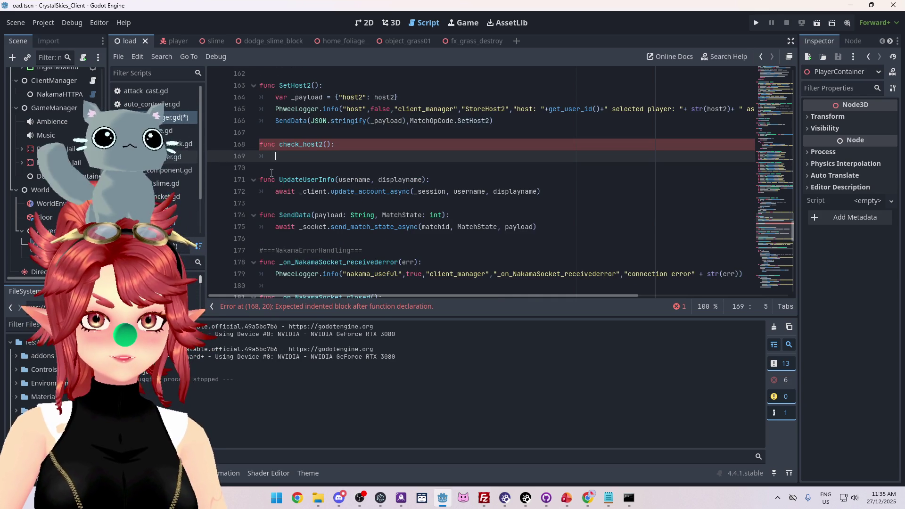
scroll(272, 172, down, 15)
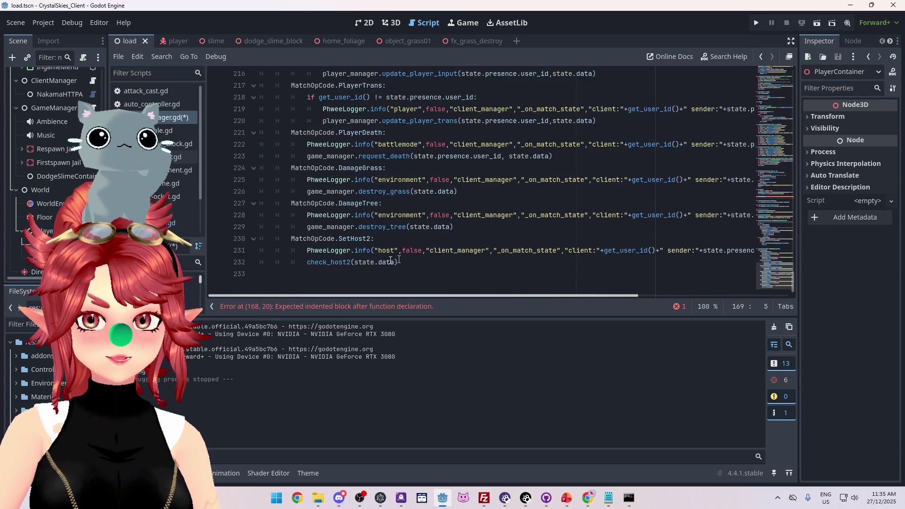
scroll(407, 257, up, 18)
scroll(352, 238, down, 18)
scroll(358, 260, up, 16)
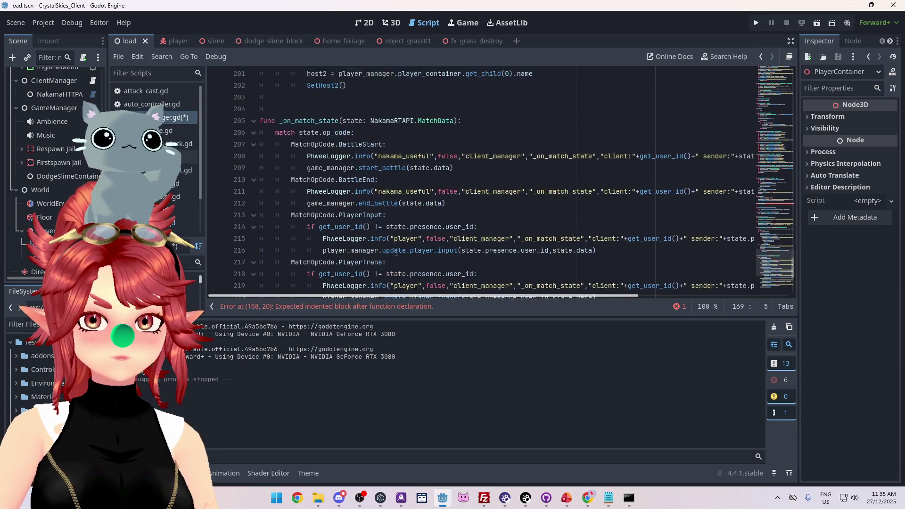
scroll(389, 217, up, 4)
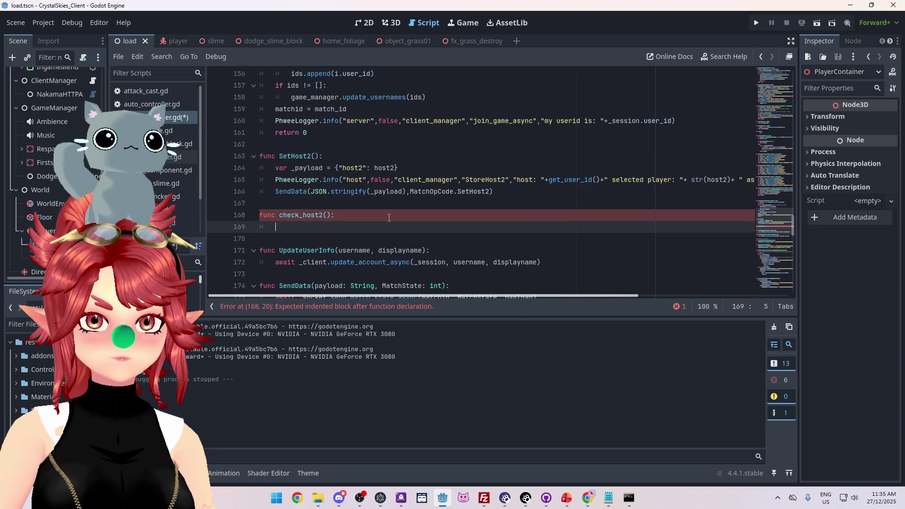
scroll(380, 213, down, 20)
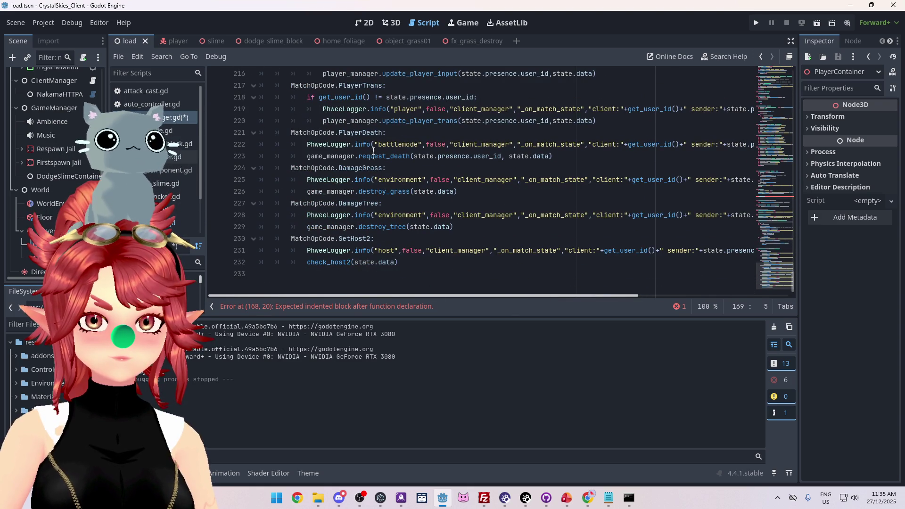
scroll(375, 165, up, 6)
scroll(377, 177, down, 6)
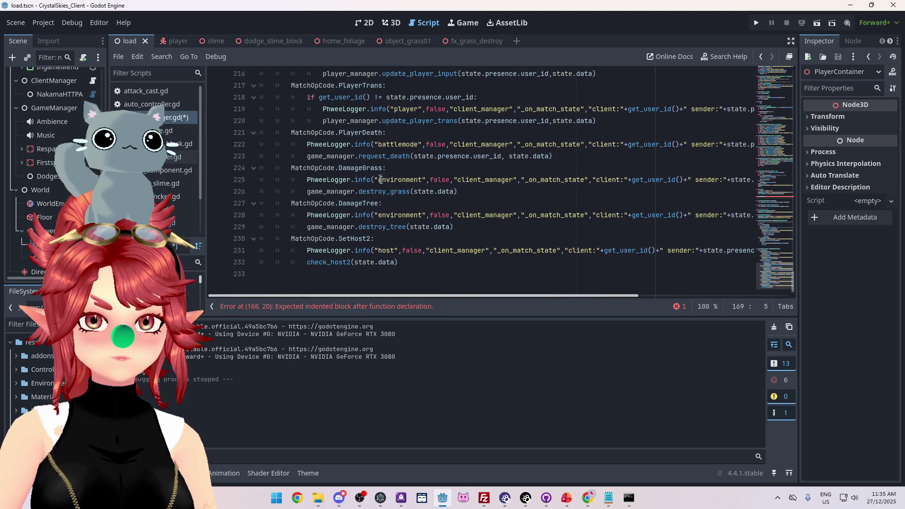
ctrl+click(381, 227)
scroll(289, 144, down, 2)
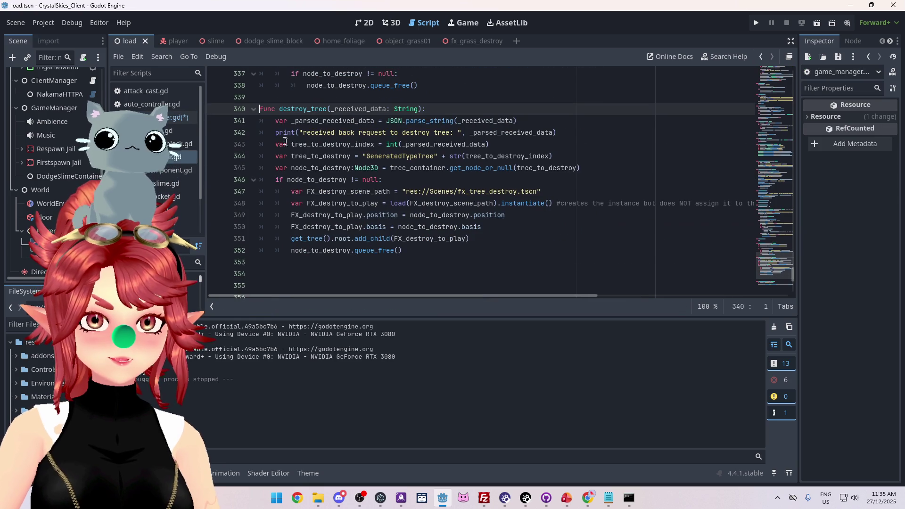
Take the two JSON-parsing lines from destroy_grass in game_manager back to client_manager.gd.
mouse_move(275, 121)
mouse_down()
mouse_move(517, 122)
mouse_move(562, 132)
mouse_move(572, 152)
mouse_move(555, 144)
mouse_up()
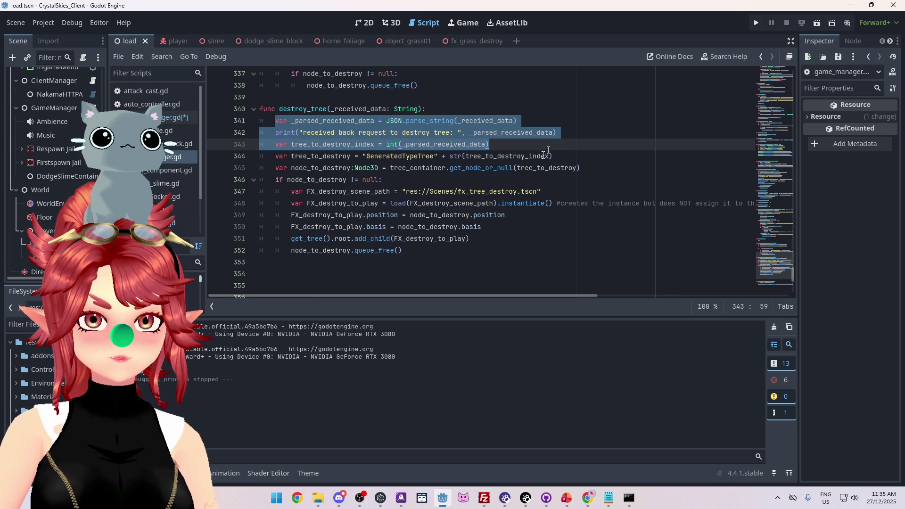
key(alt+Left)
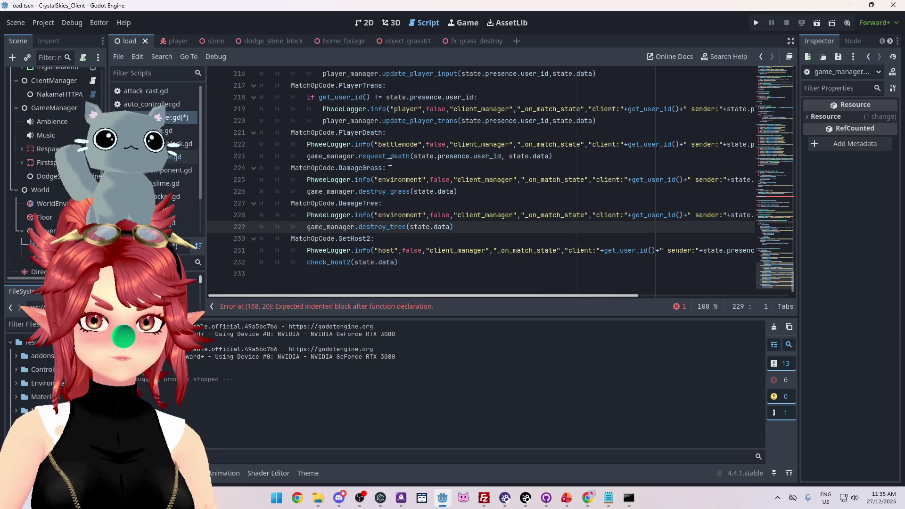
ctrl+click(384, 191)
scroll(335, 167, down, 2)
mouse_move(276, 121)
mouse_down()
mouse_move(356, 132)
mouse_move(529, 130)
mouse_up()
key(ctrl+c)
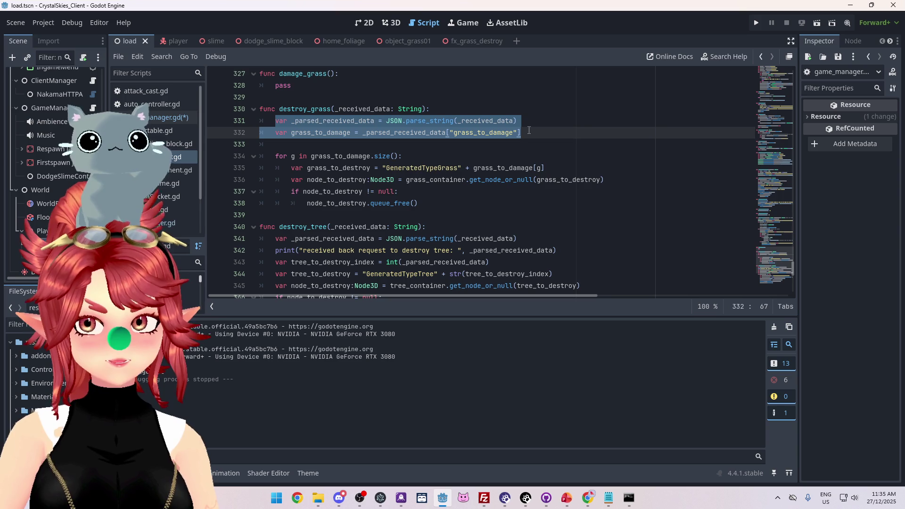
click(165, 117)
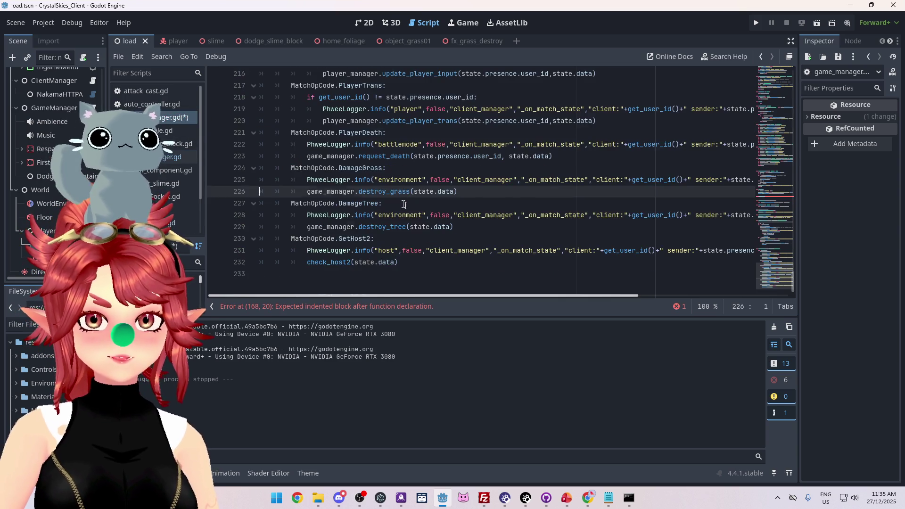
scroll(344, 191, up, 15)
scroll(344, 190, up, 5)
Paste the JSON-parsing lines into check_host2 and add _received_data as its parameter.
click(351, 215)
key(Return)
key(ctrl+v)
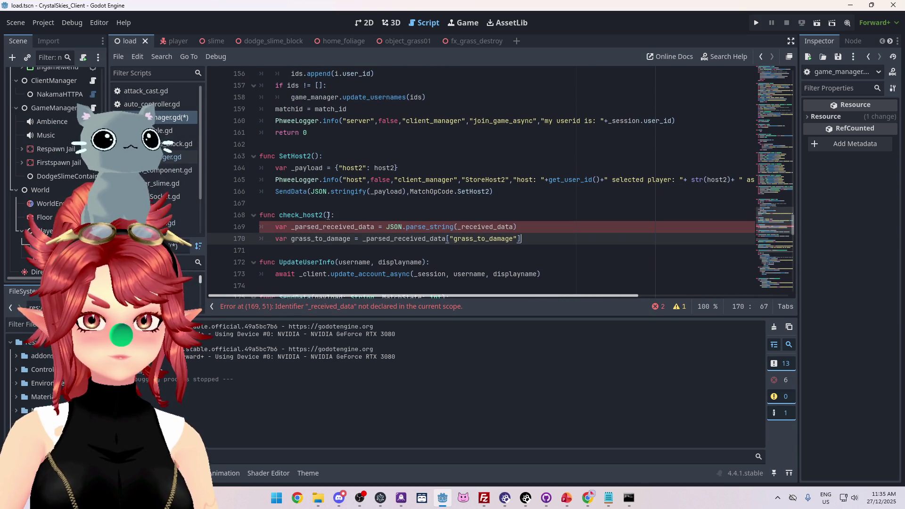
drag(291, 227, 374, 227)
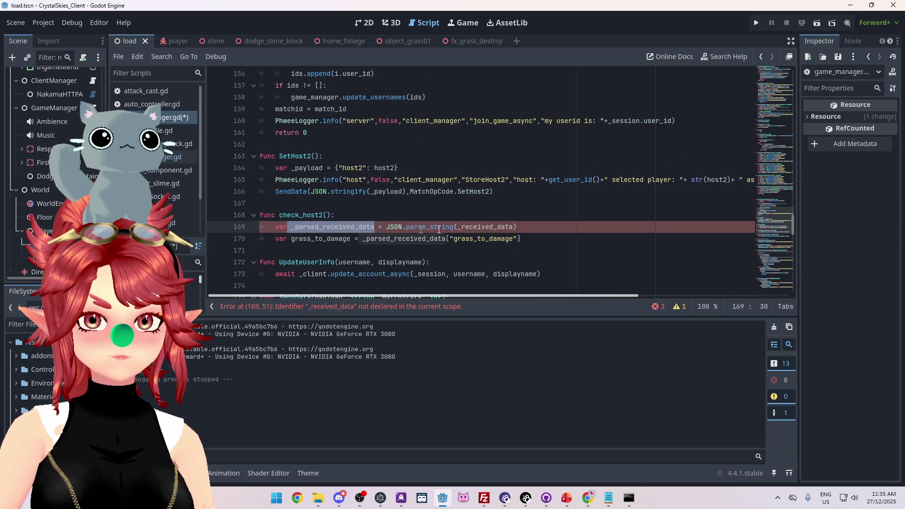
drag(457, 227, 516, 227)
key(ctrl+c)
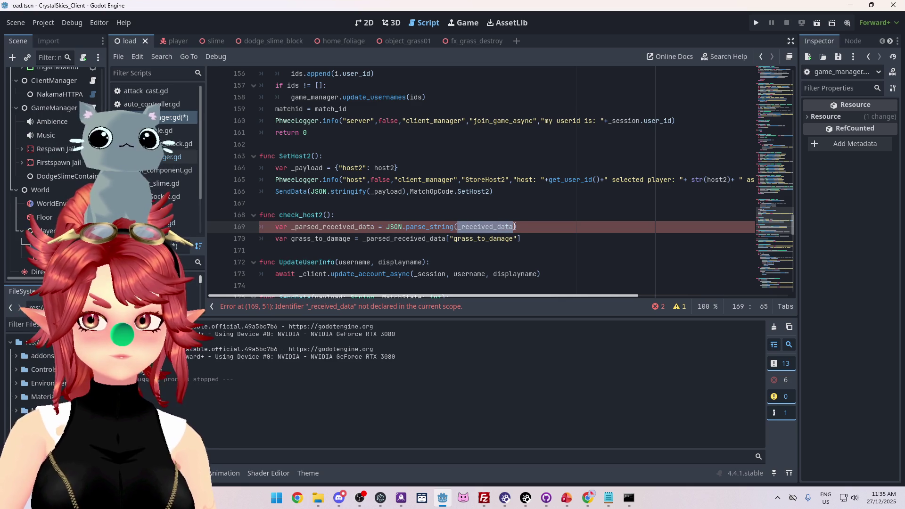
click(325, 215)
key(ctrl+v)
Type the _received_data parameter as String, matching destroy_tree's type hint.
scroll(353, 229, down, 15)
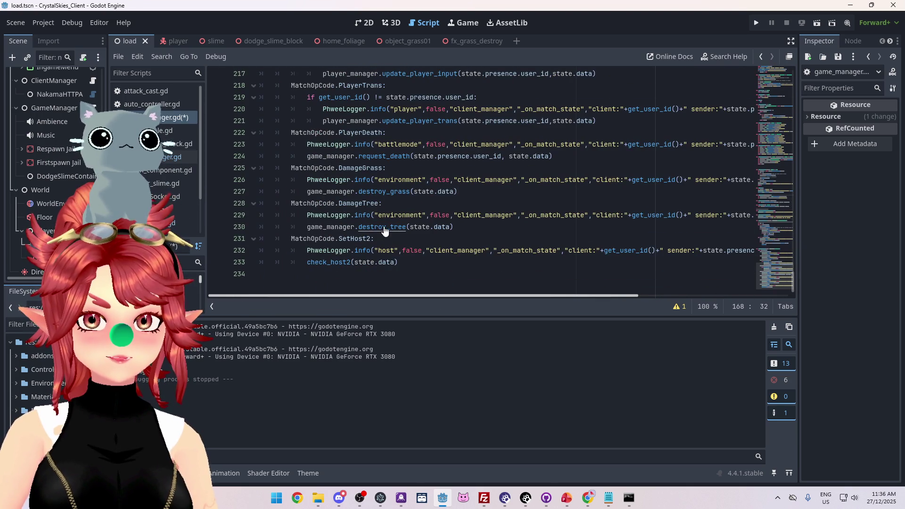
ctrl+click(381, 227)
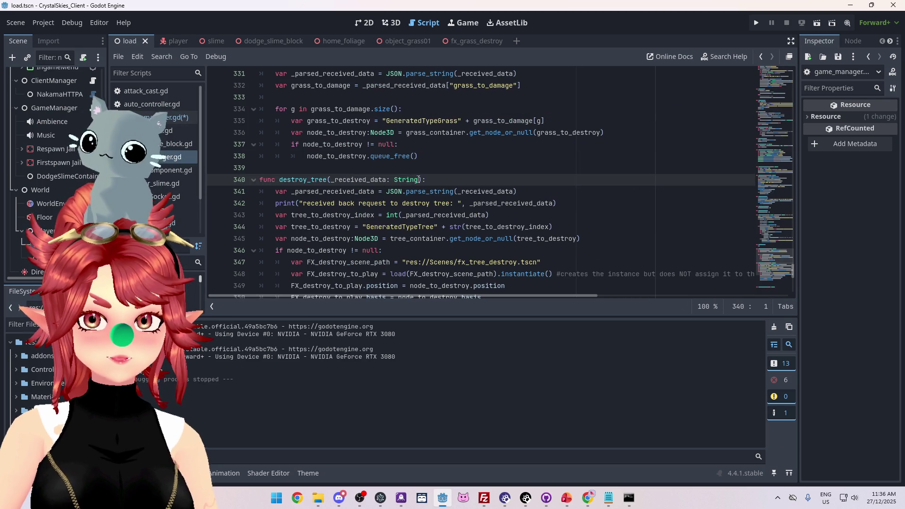
drag(418, 179, 388, 182)
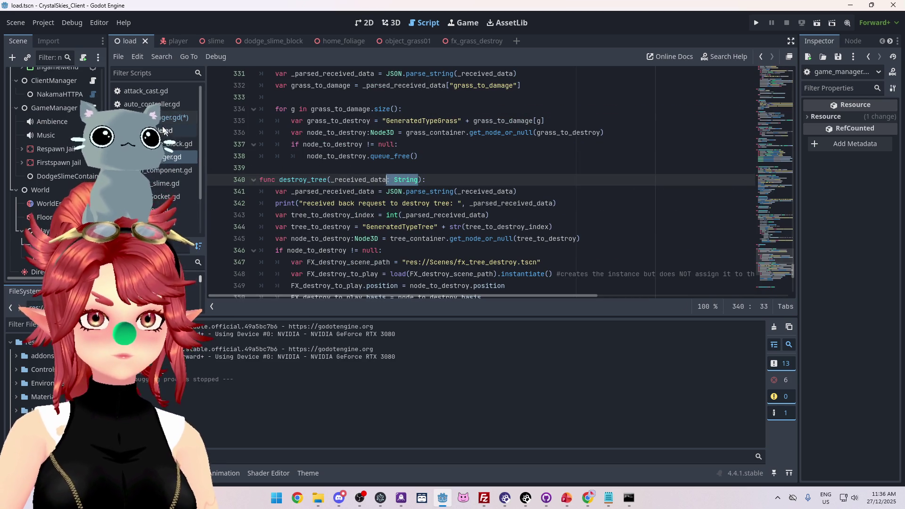
key(alt+Left)
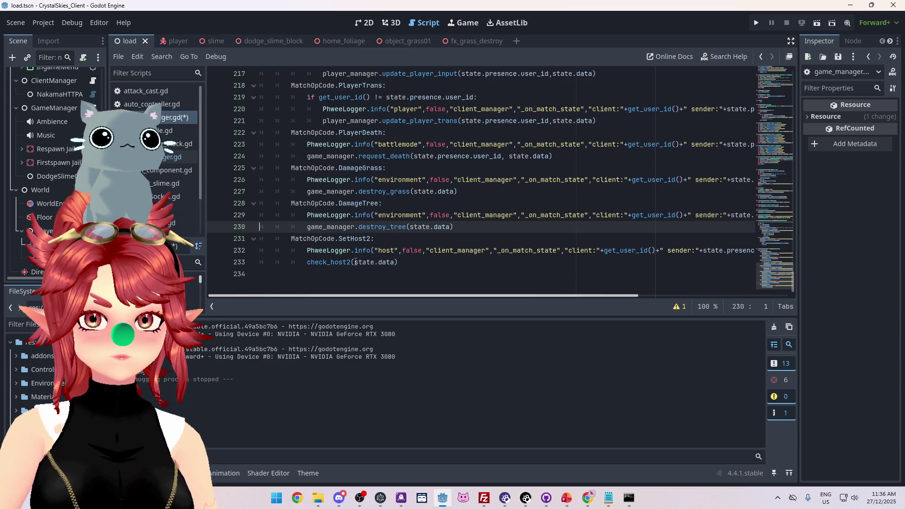
scroll(325, 188, up, 15)
scroll(325, 189, up, 4)
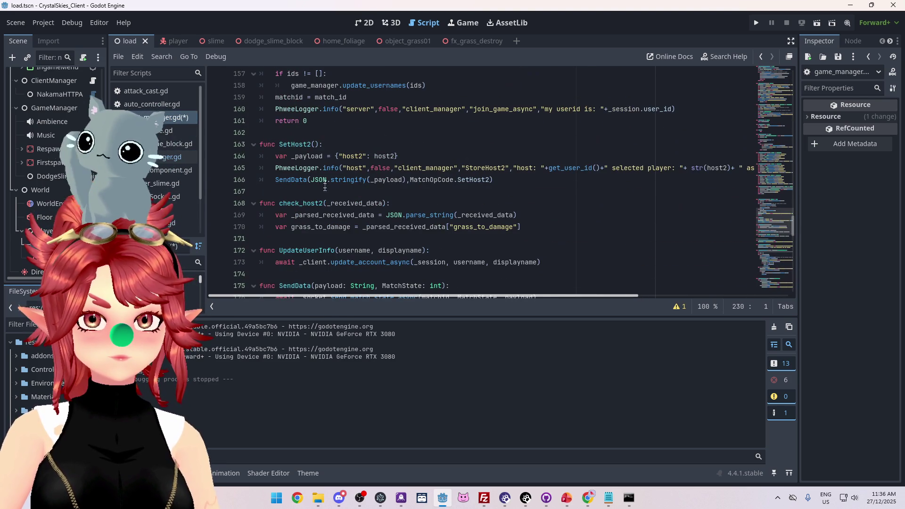
click(383, 203)
text(: String)
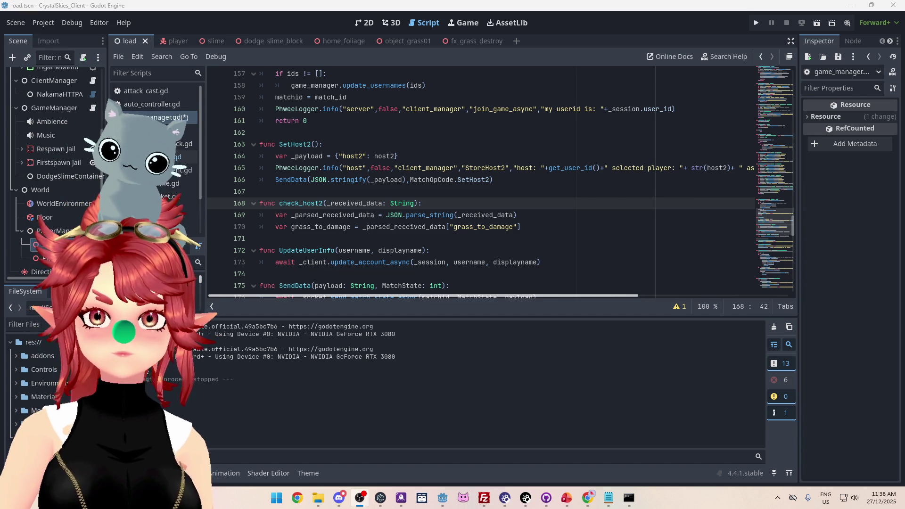
Switch from Godot to the Chrome window with the 'define netcode' search results.
key(alt+Tab)
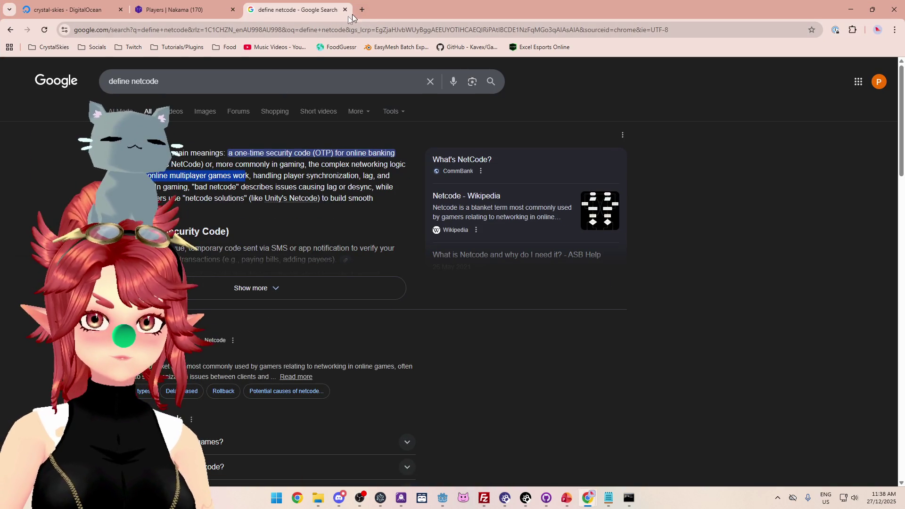
Open the studio's carrd page from the Socials bookmark and browse its portfolio.
click(90, 51)
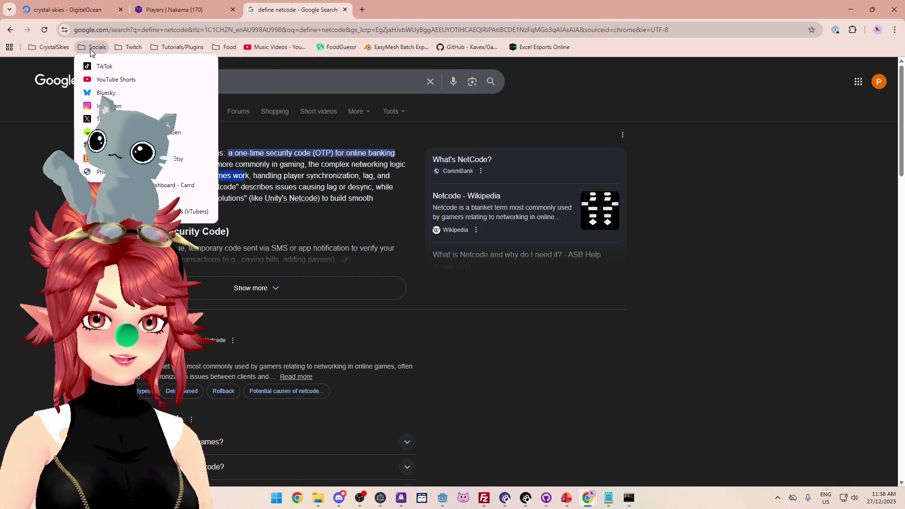
mouse_move(56, 50)
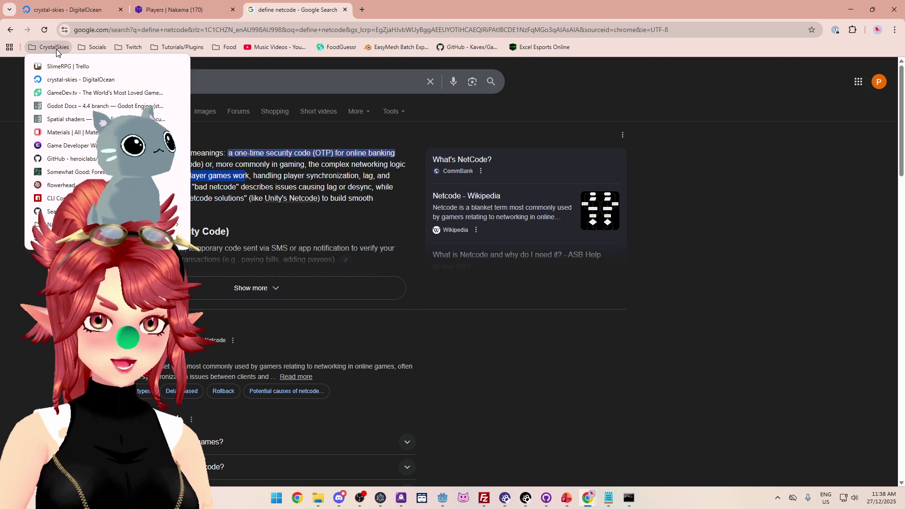
mouse_move(91, 49)
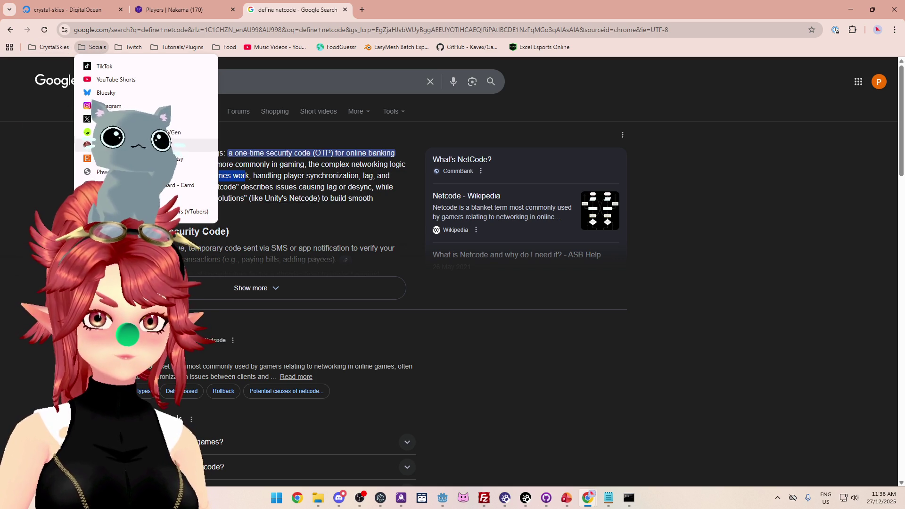
click(122, 184)
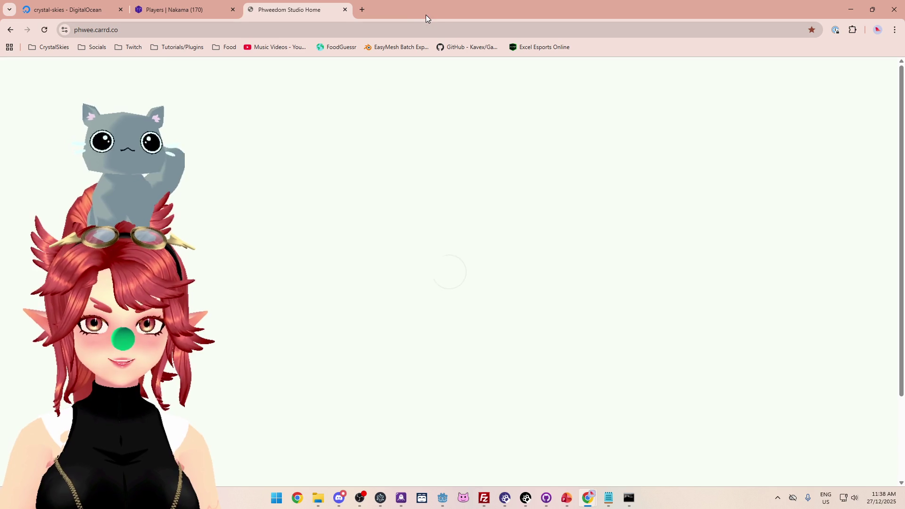
scroll(557, 341, down, 2)
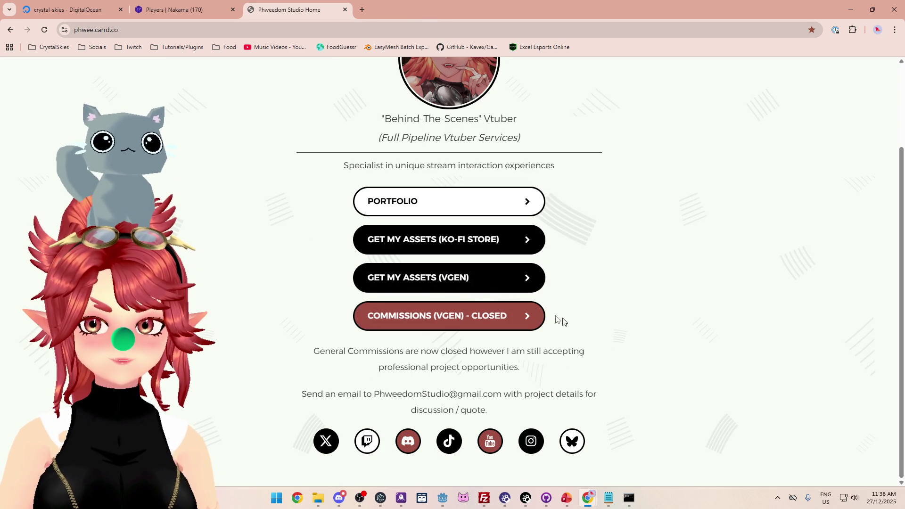
click(485, 212)
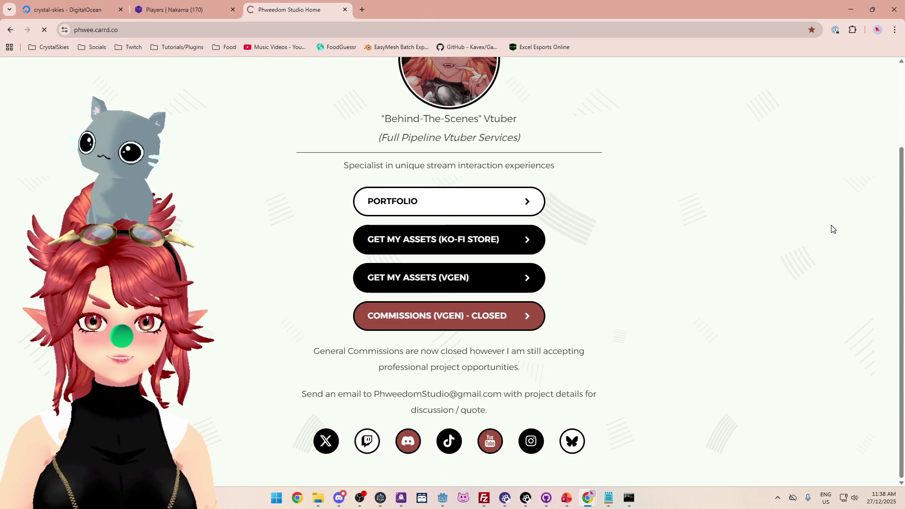
scroll(898, 177, down, 4)
drag(899, 177, 898, 469)
drag(434, 307, 400, 281)
click(461, 331)
scroll(408, 297, up, 2)
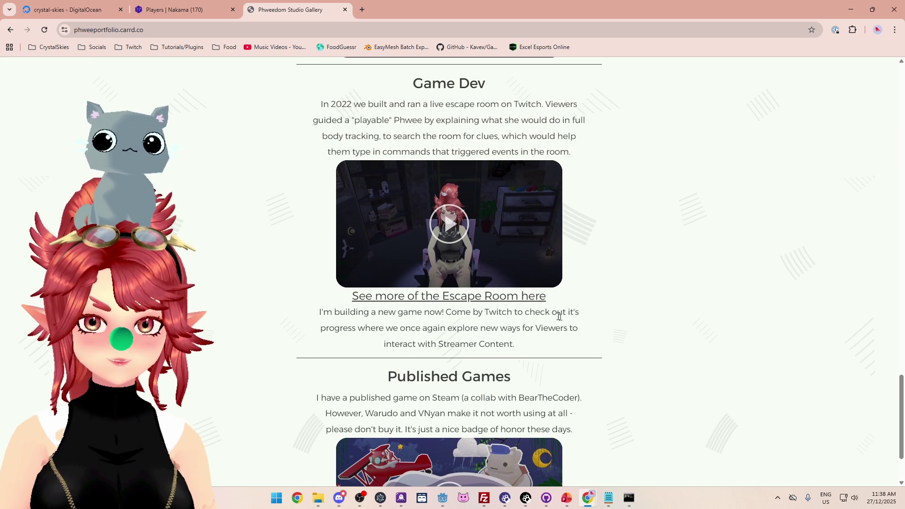
scroll(902, 406, down, 1)
scroll(612, 236, up, 15)
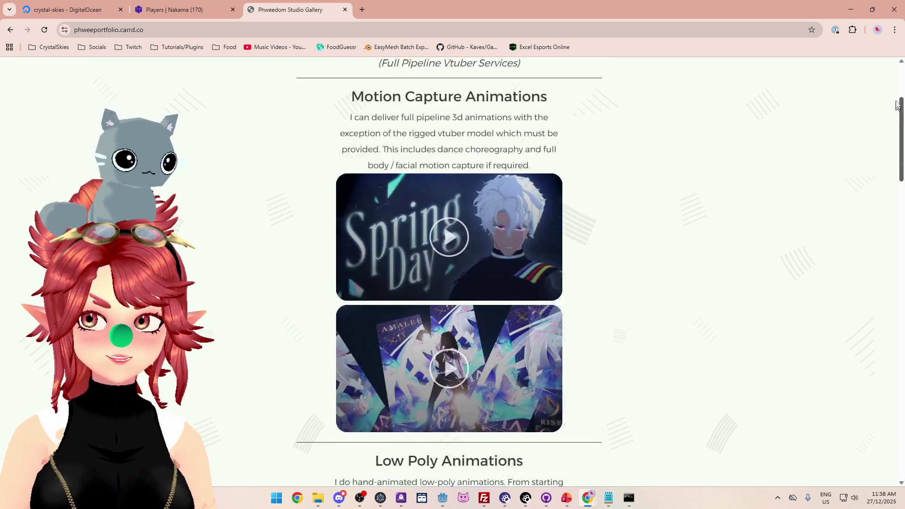
Search 'steam stream environments cat cafe', view the Steam store page, then close that tab.
click(327, 32)
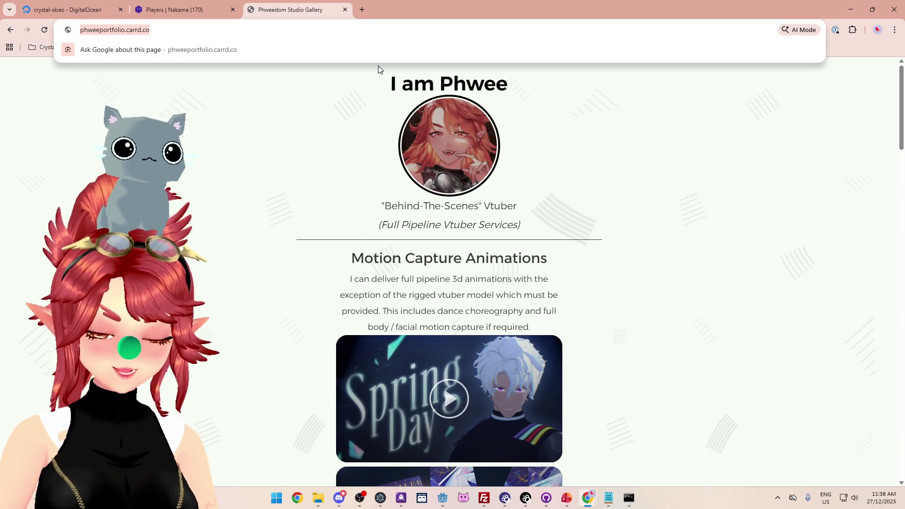
text(steam strea)
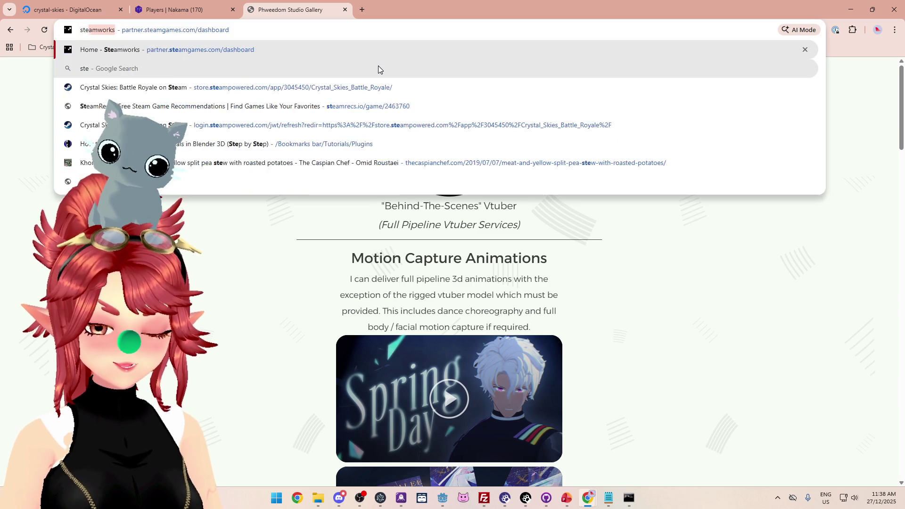
text(m environments cat ca)
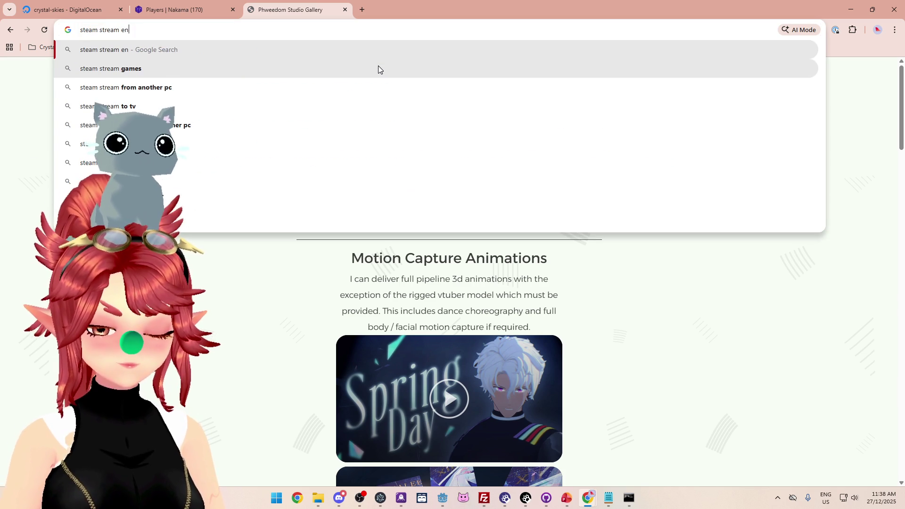
text(fe)
key(Return)
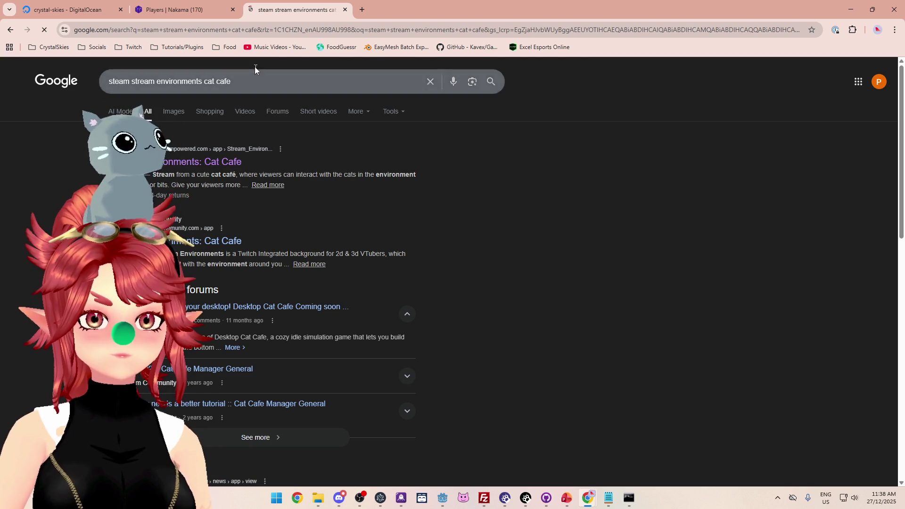
click(207, 162)
click(330, 29)
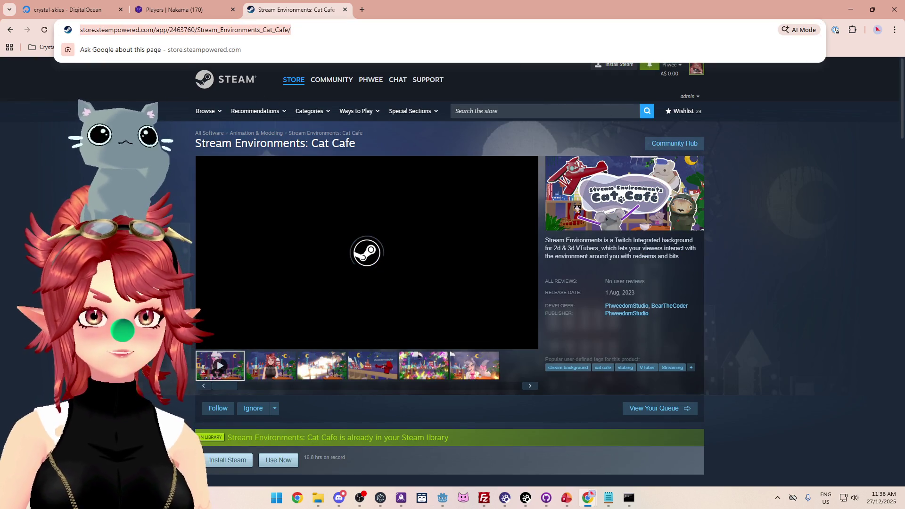
click(455, 140)
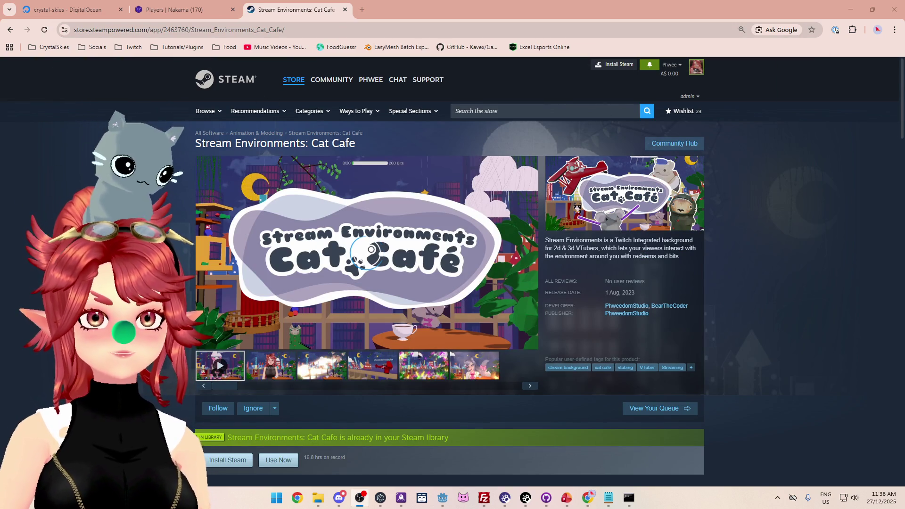
click(345, 9)
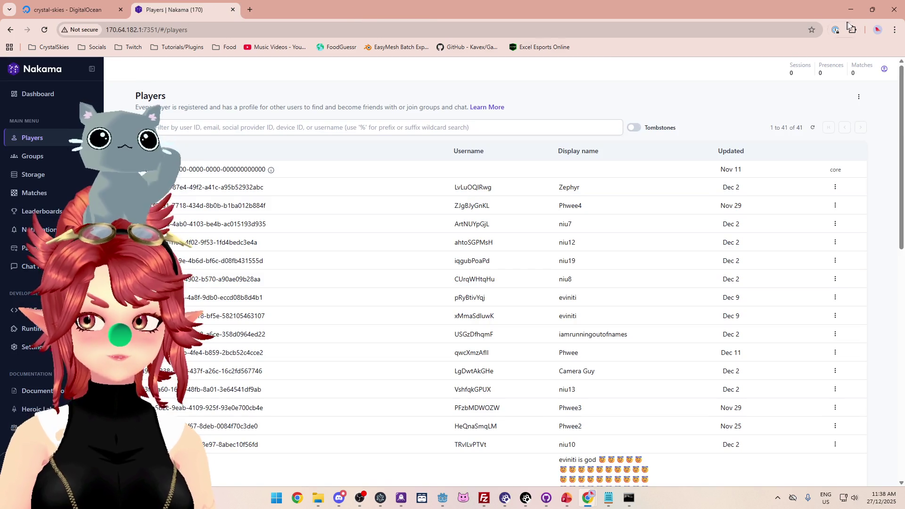
Minimize Chrome and focus the Godot editor showing client_manager.gd.
click(851, 9)
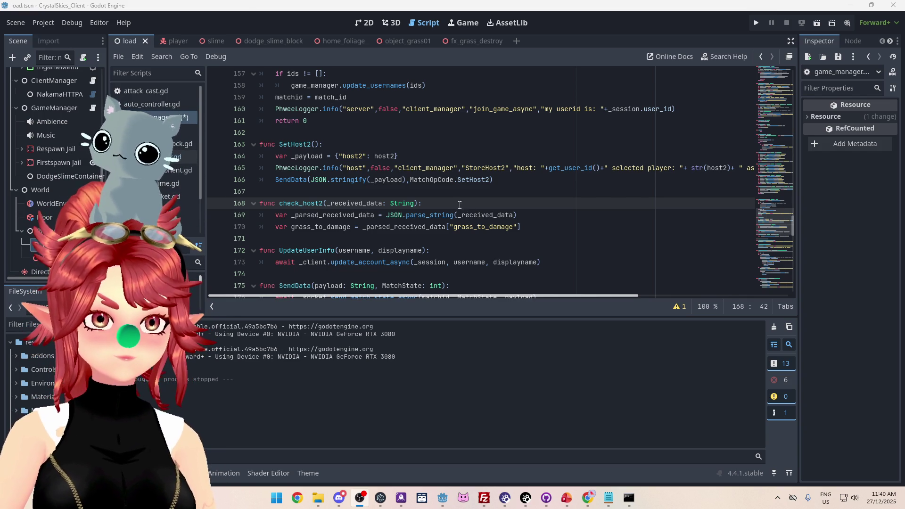
click(483, 206)
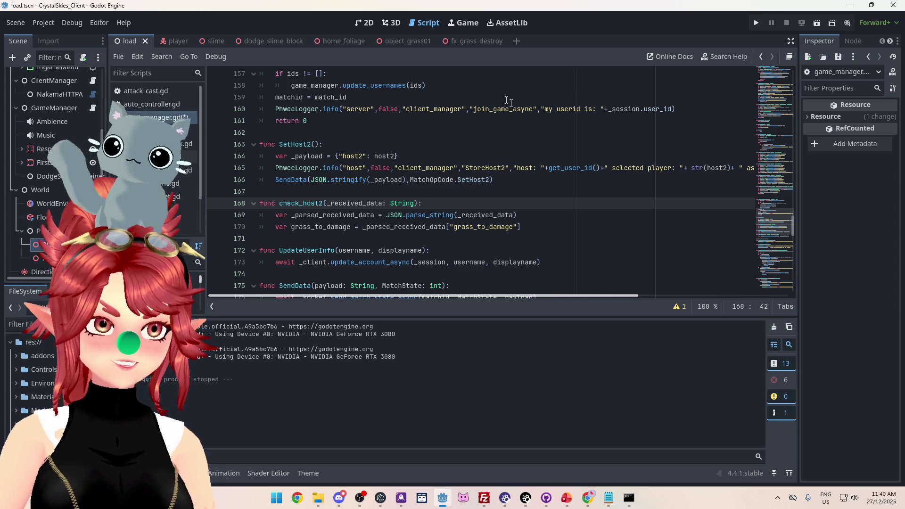
click(531, 216)
click(500, 202)
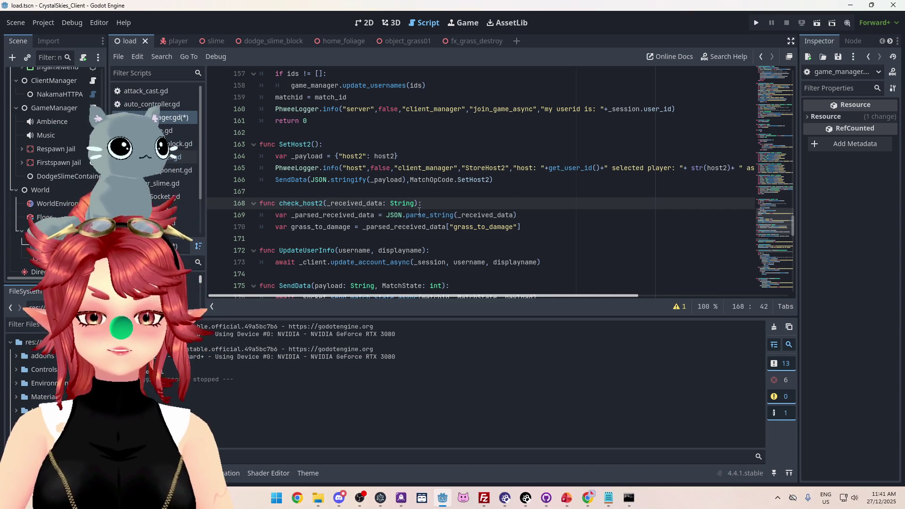
drag(422, 204, 260, 203)
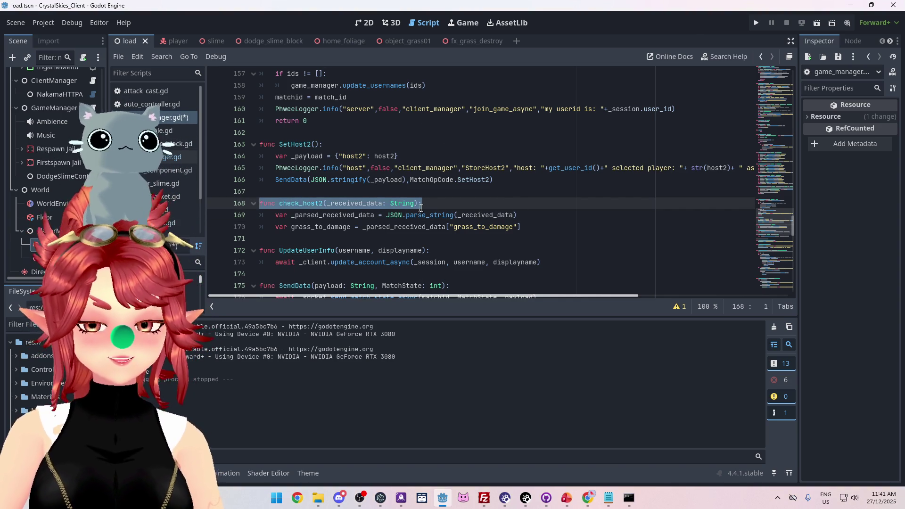
drag(422, 203, 265, 194)
click(499, 206)
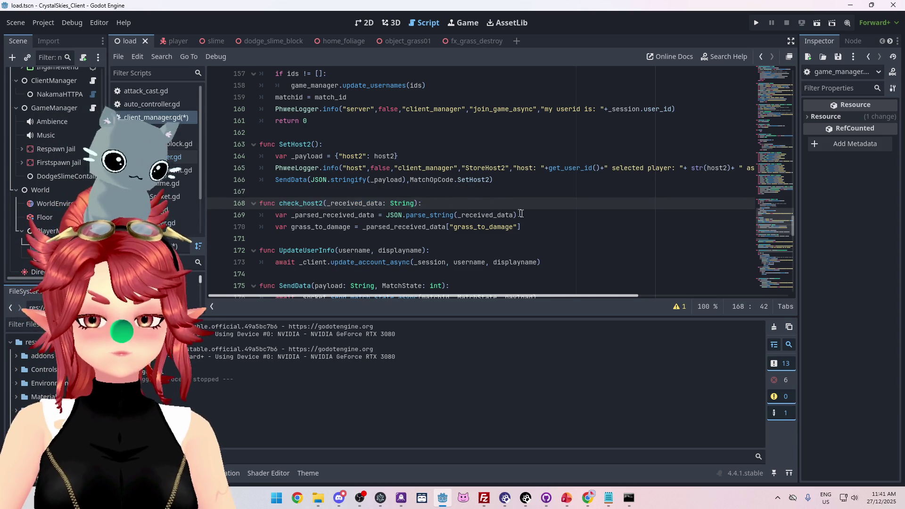